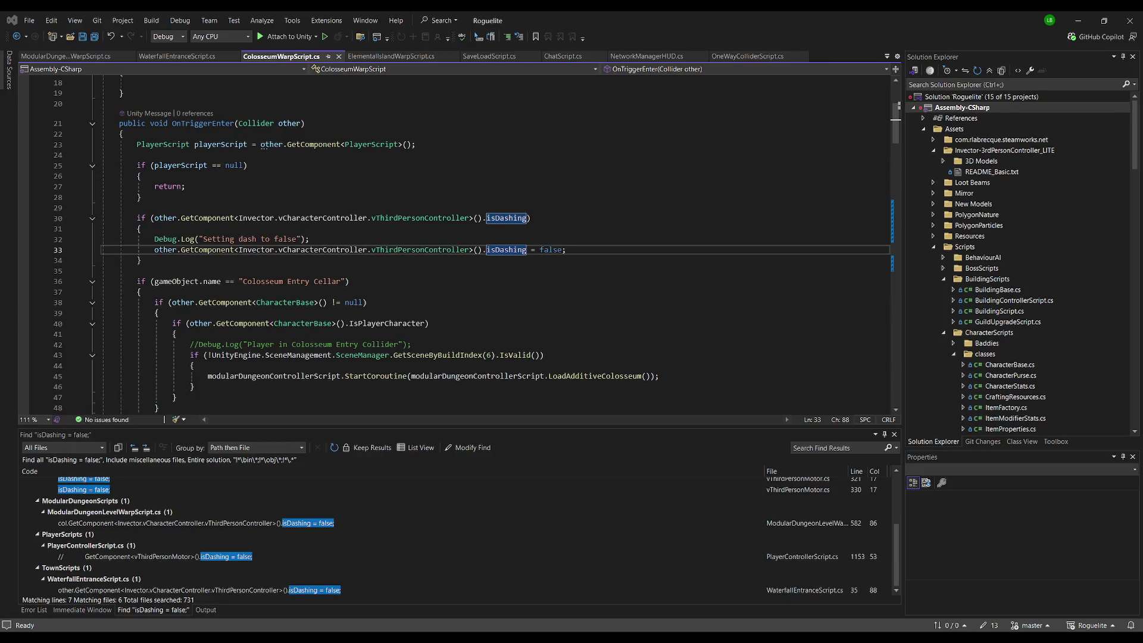
- Switch from Visual Studio to the Unity editor showing the Offline 3D scene
key("alt+Tab")
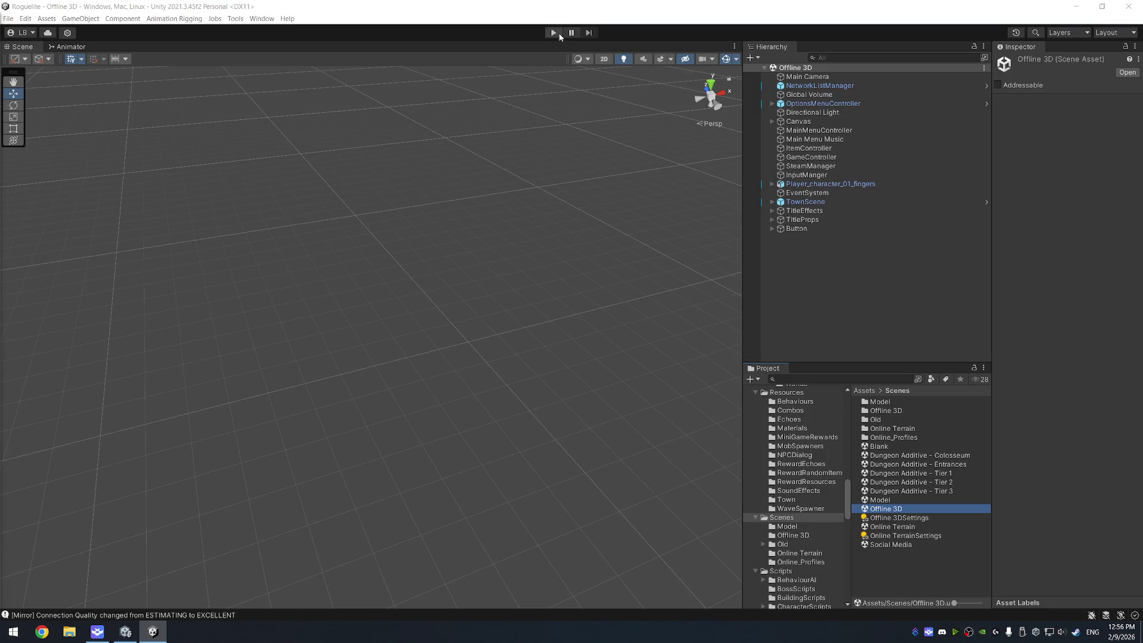
- Enter Play mode and start a singleplayer game
left_click(556, 31)
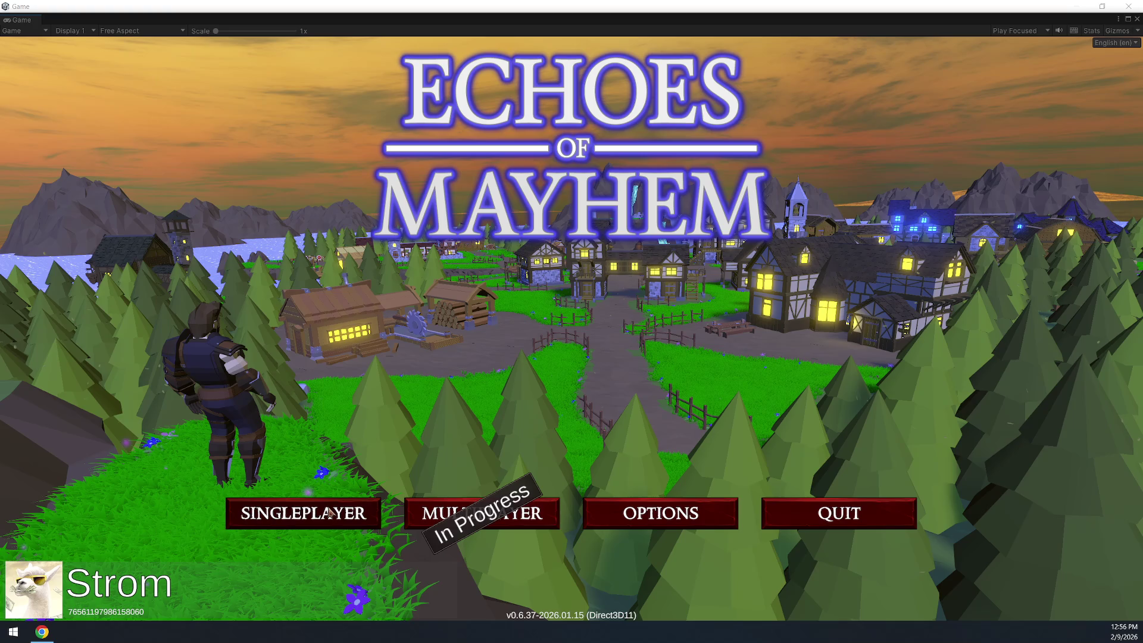
left_click(364, 506)
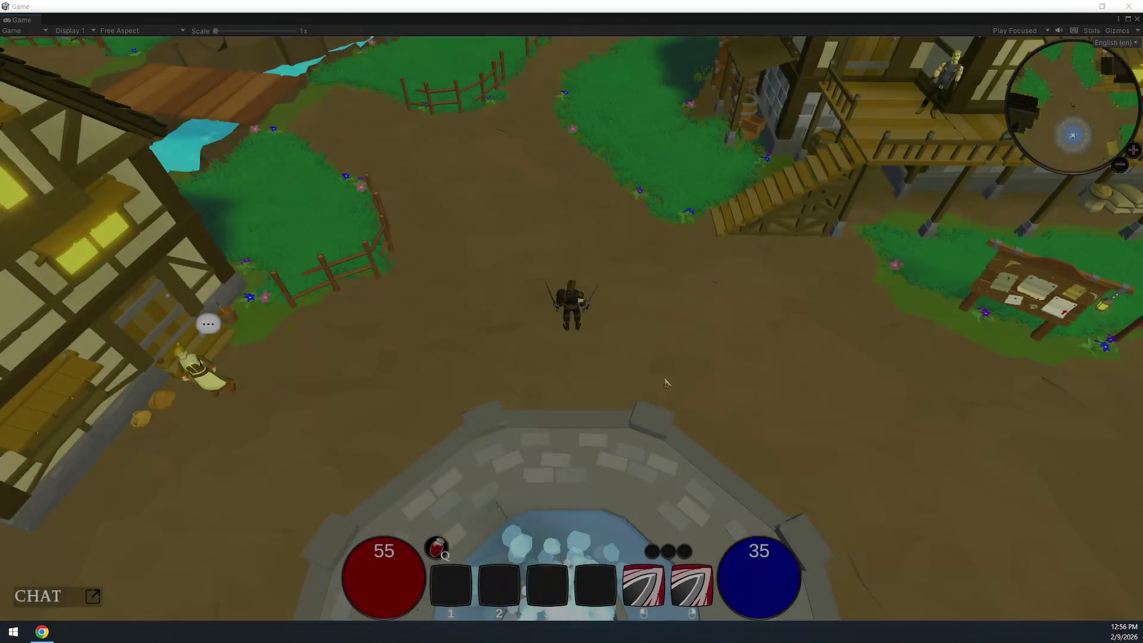
left_click(666, 383)
- Run the character through town past the barn to the cliffside portal and back
key("d")
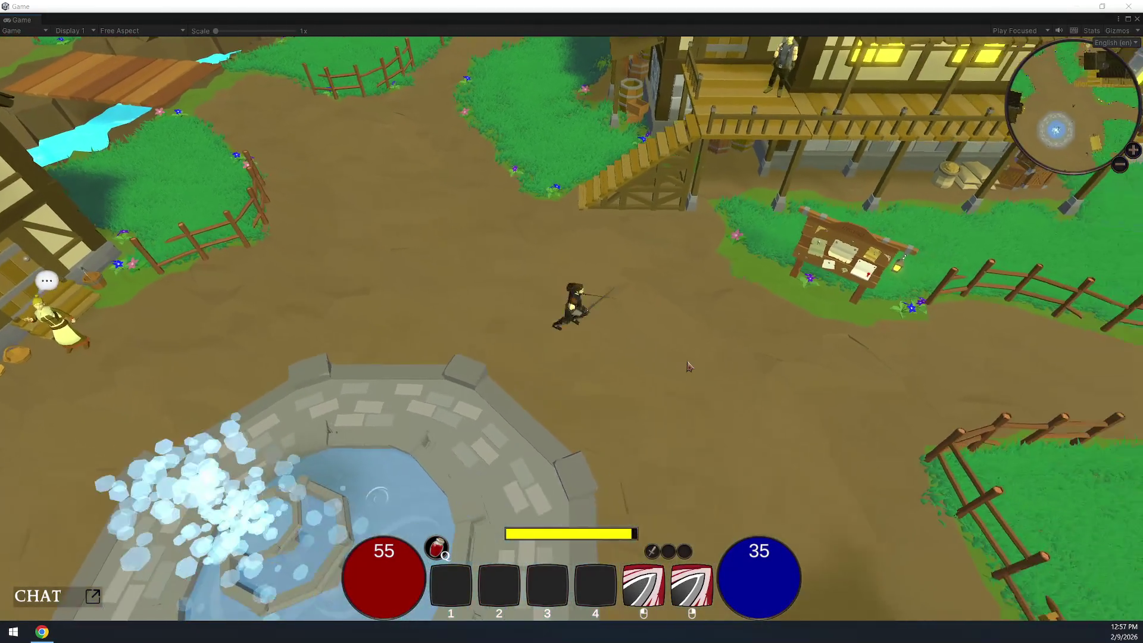
key("d")
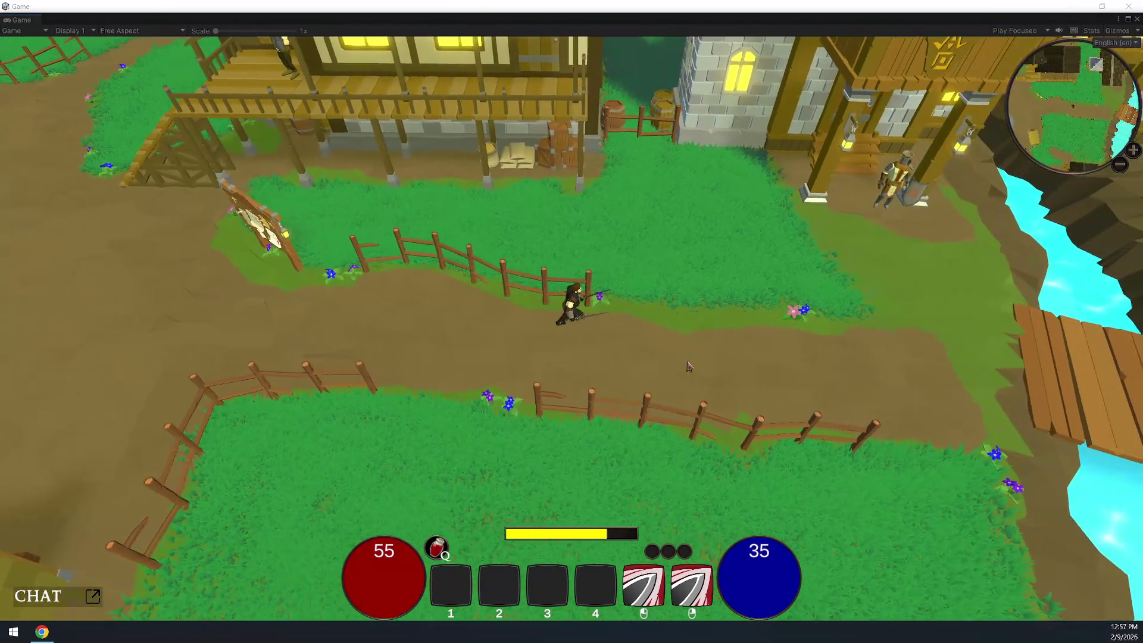
key("d")
key("e")
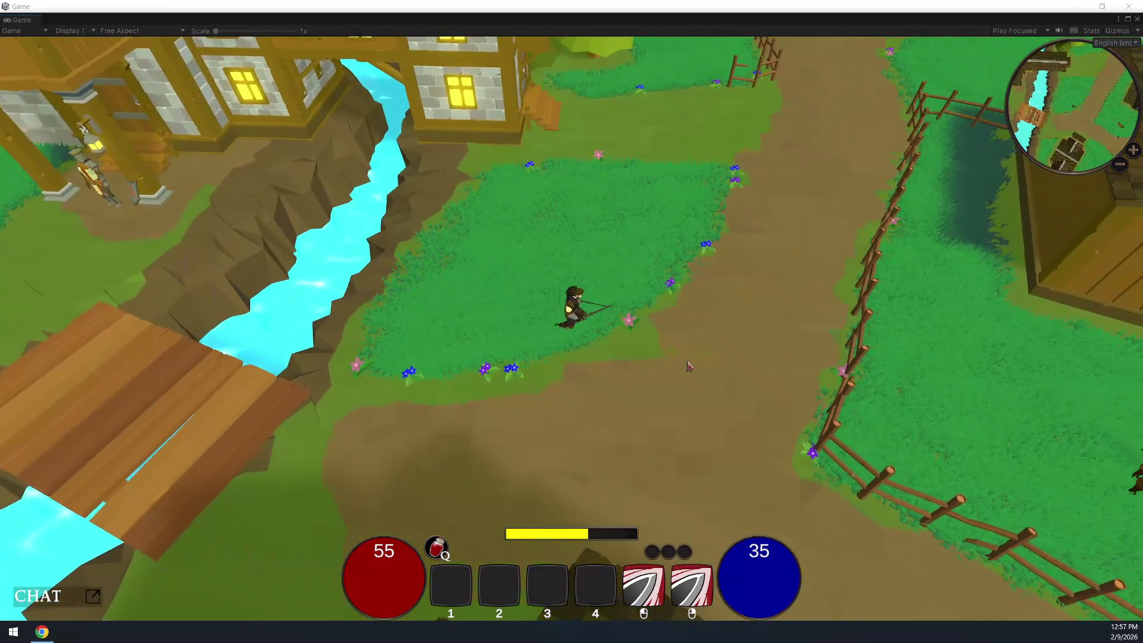
key("e")
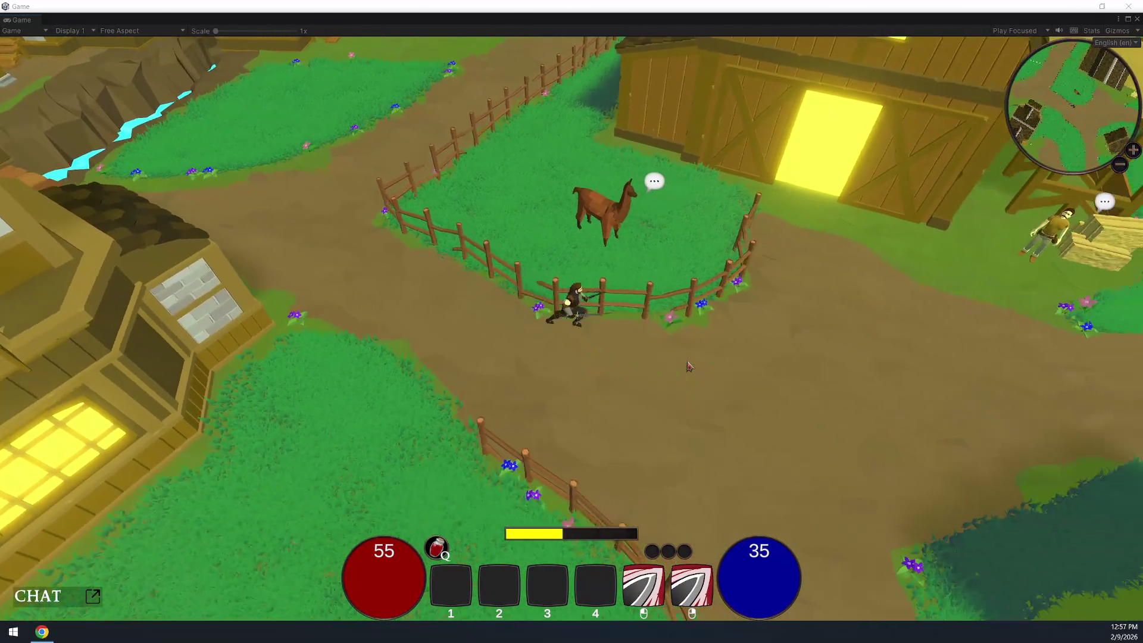
key("d")
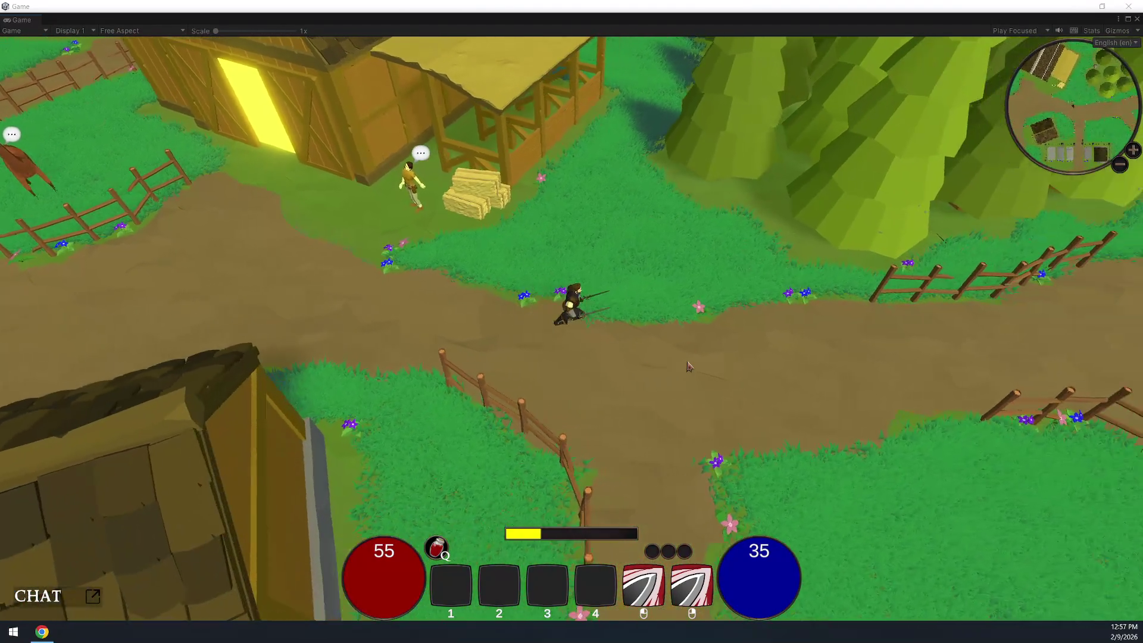
key("d")
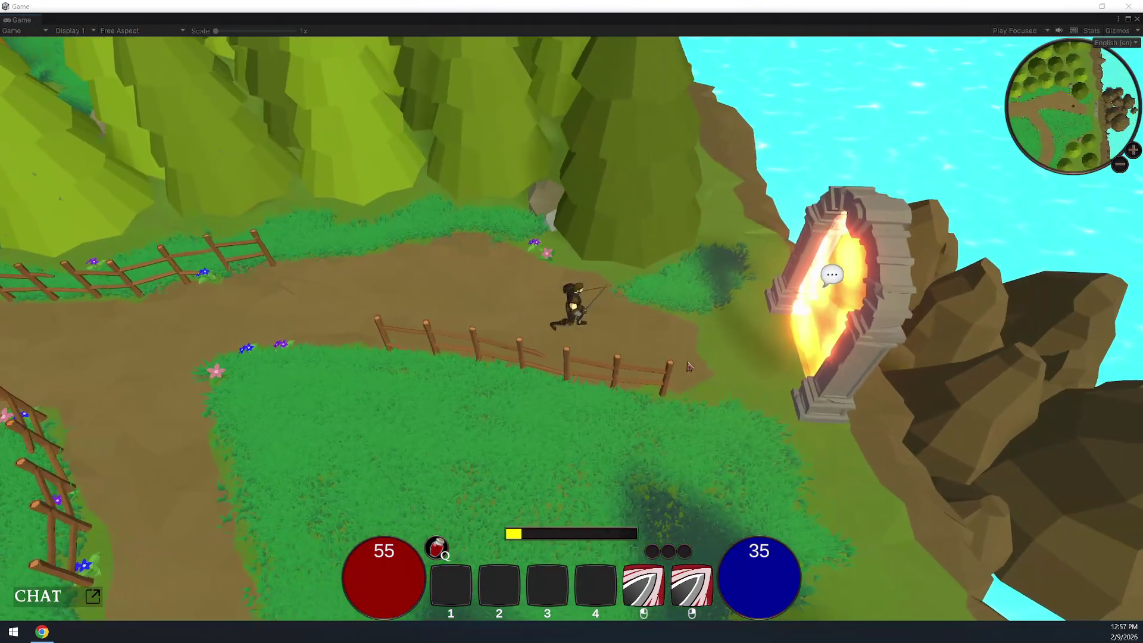
key("d")
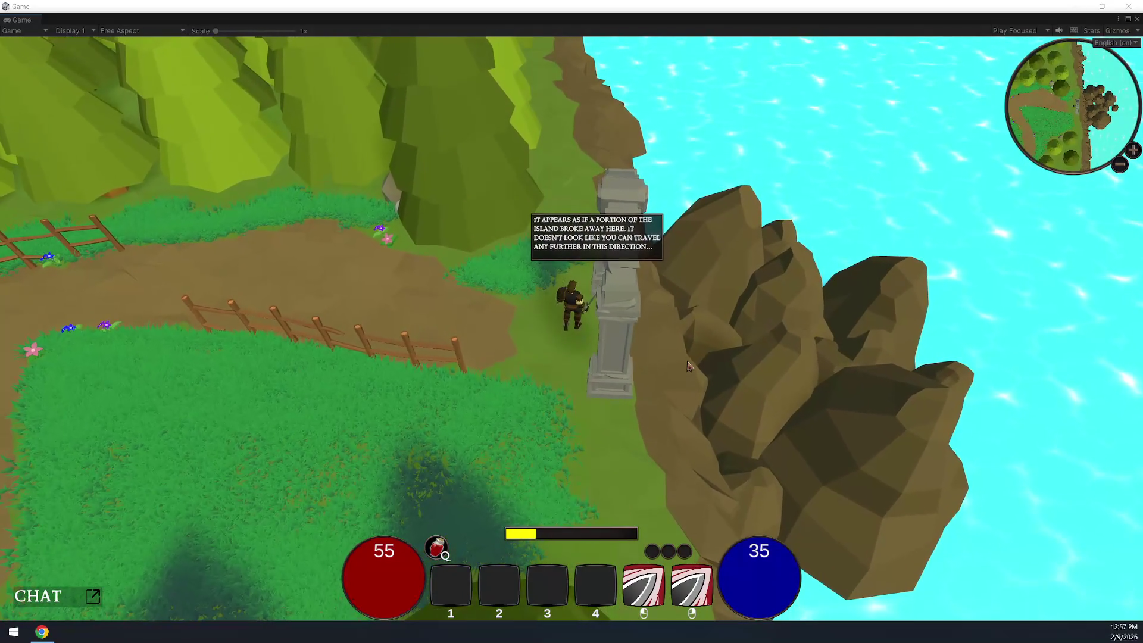
key("a")
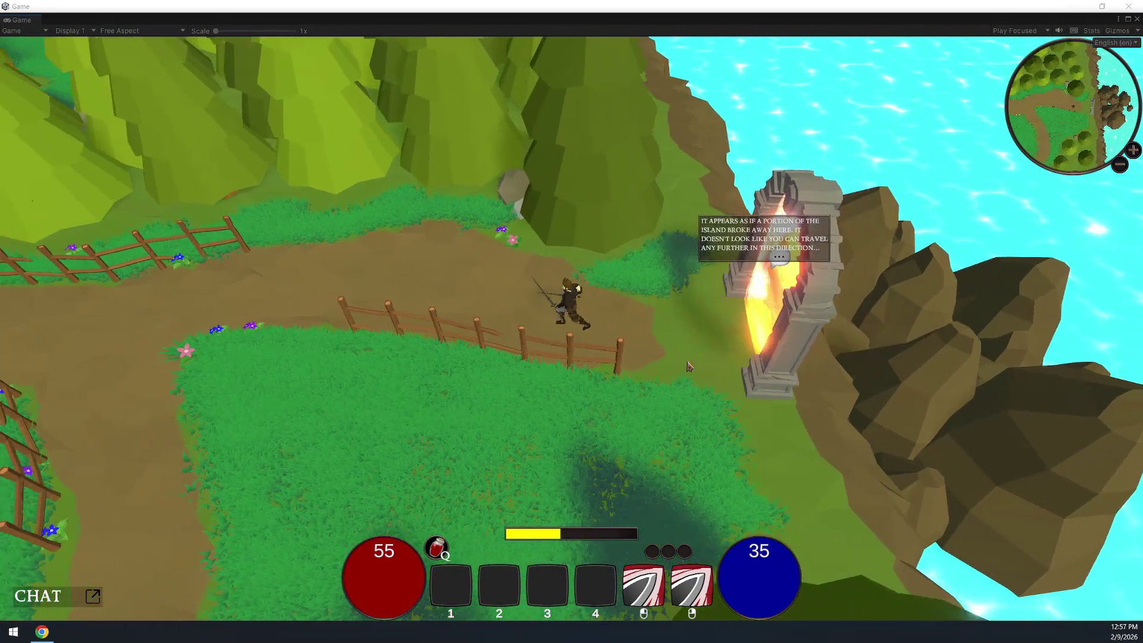
key("a")
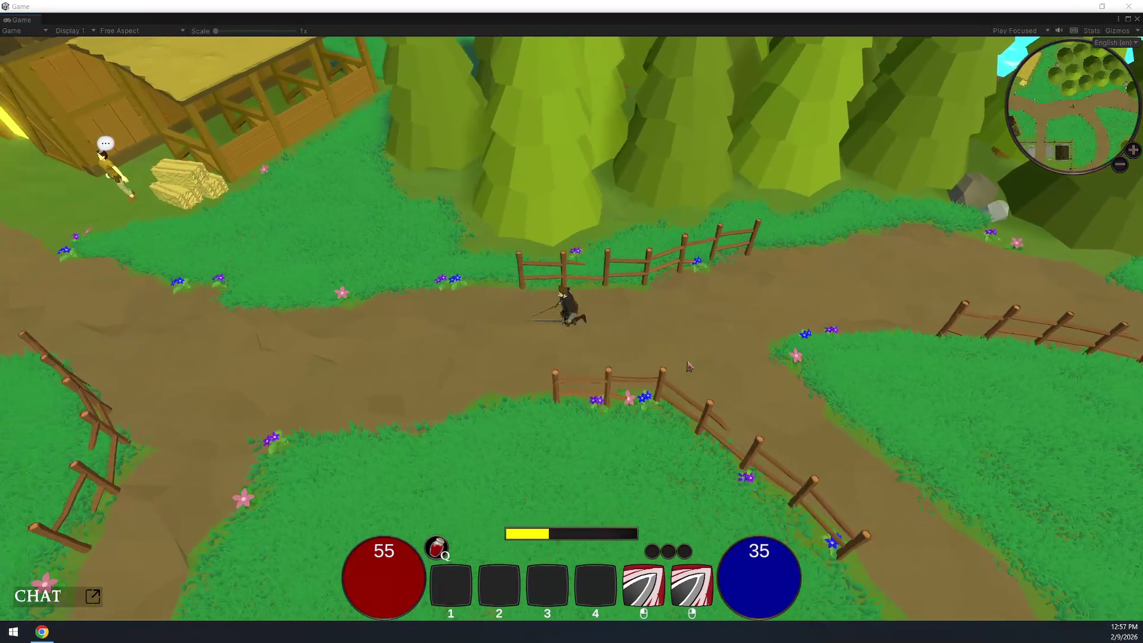
scroll(445, 482, "down", 10)
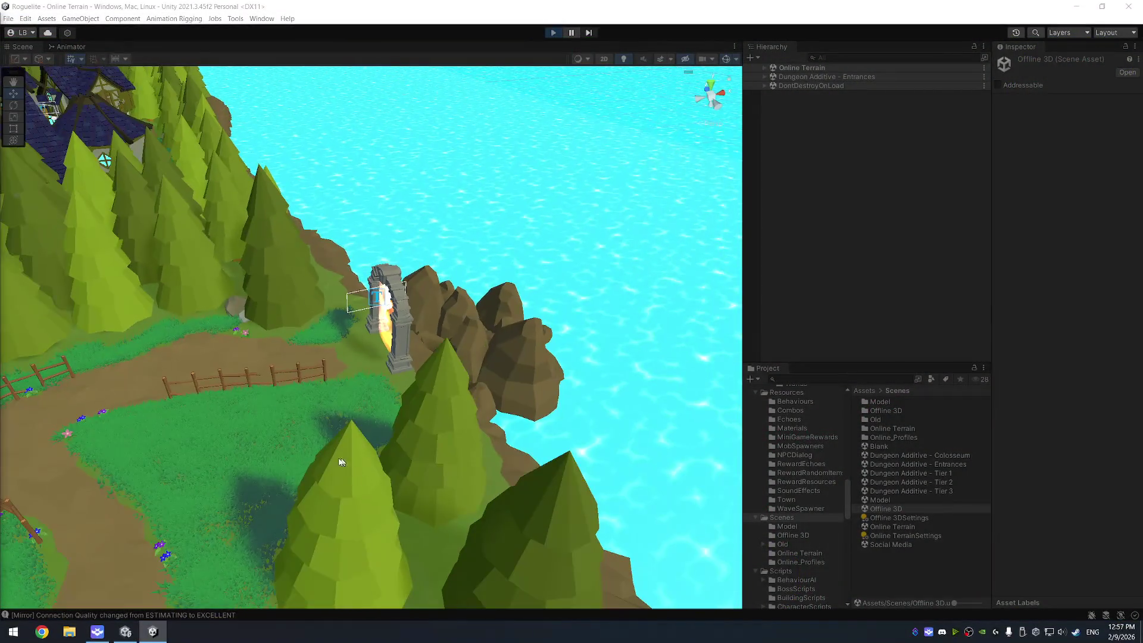
- Walk south through the graveyard to the strange-presence clearing
scroll(320, 348, "down", 5)
scroll(320, 348, "up", 3)
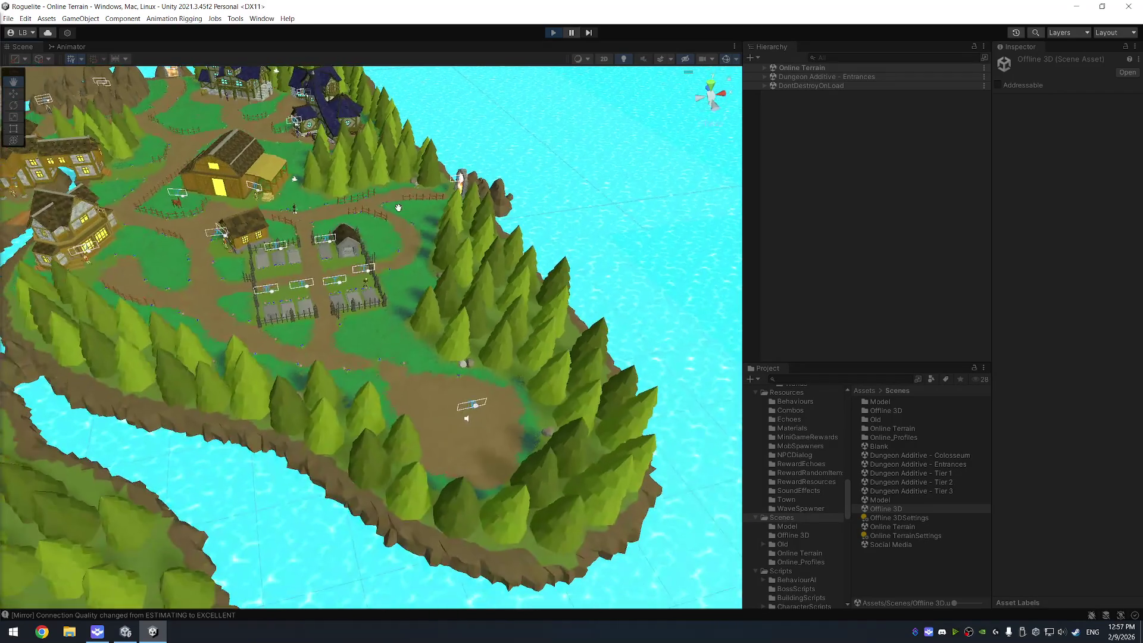
scroll(319, 348, "up", 2)
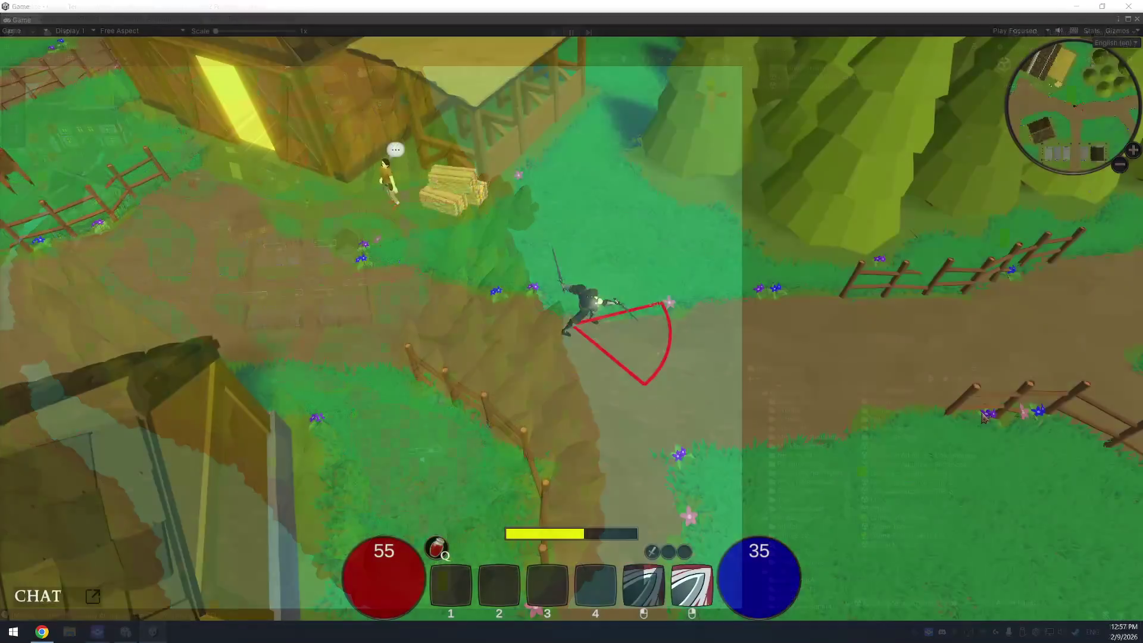
key("s")
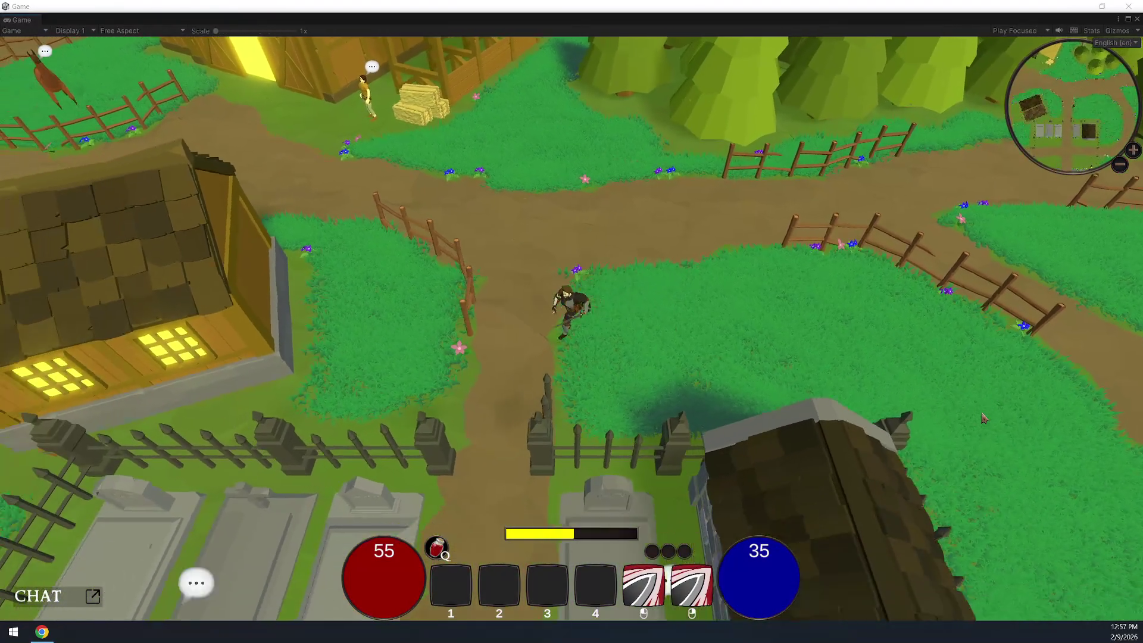
key("s")
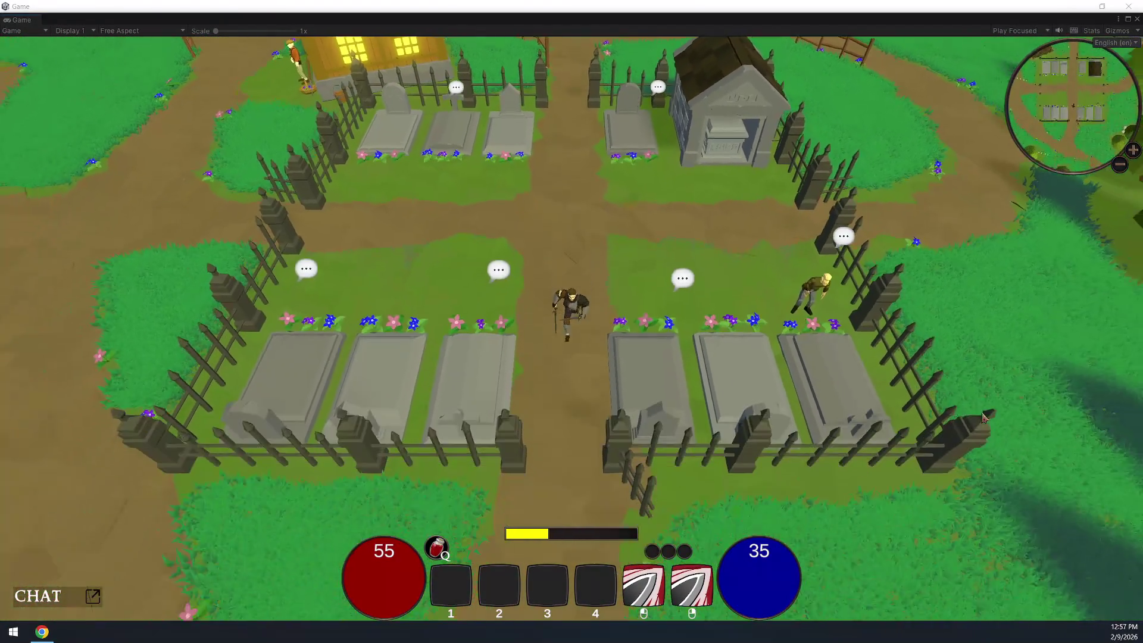
key("s")
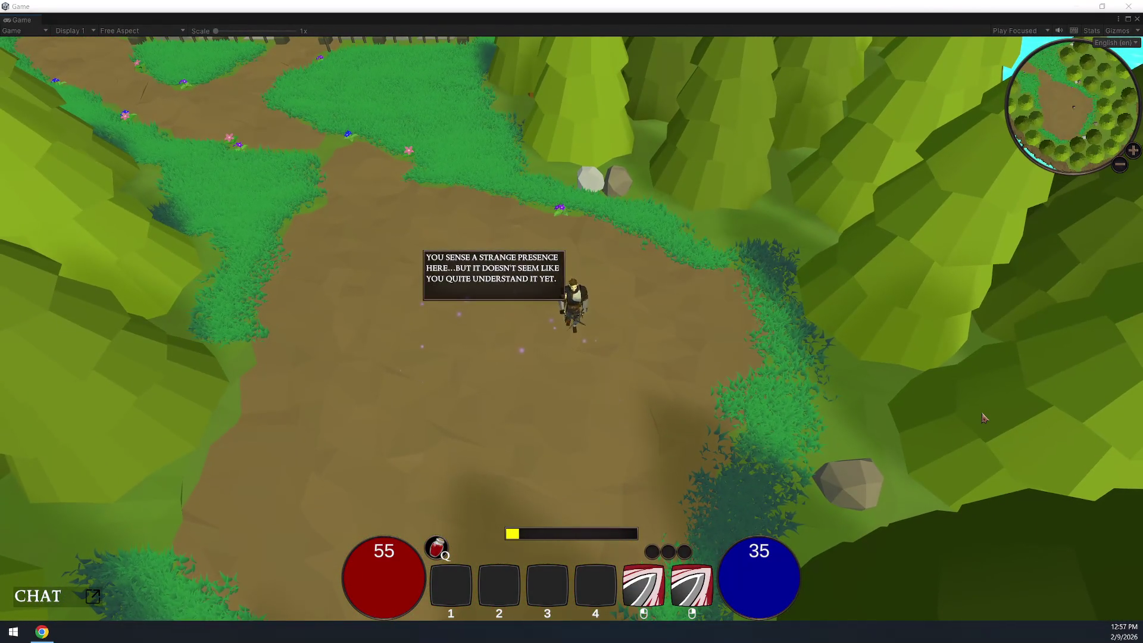
- Head back north through the graveyard, dash past the village house, and reach the river bridge
key("w")
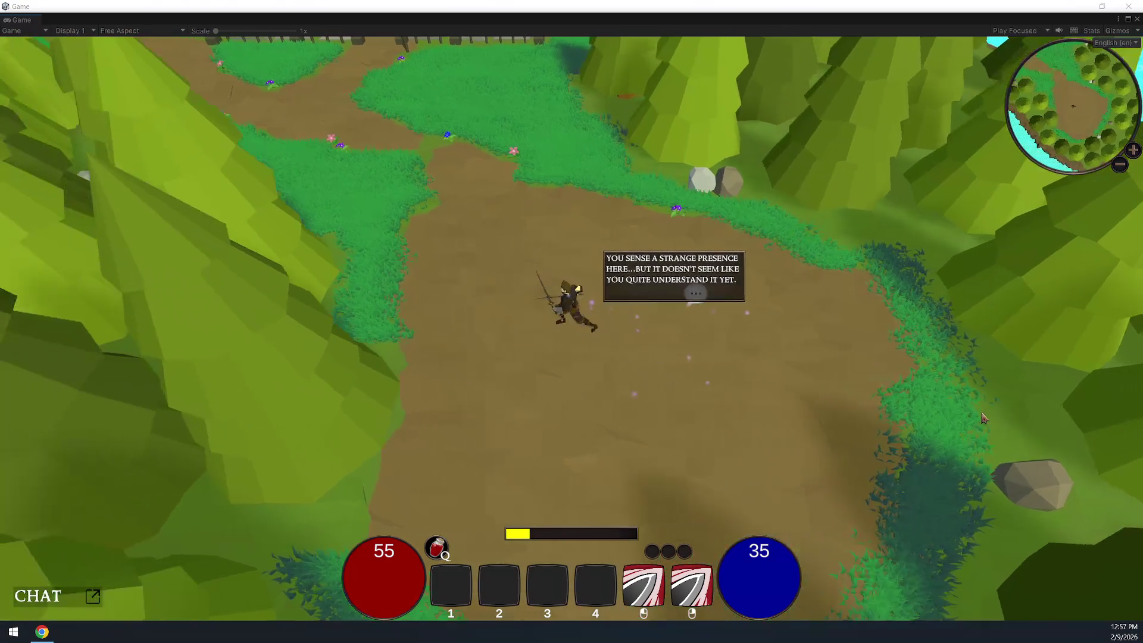
key("w")
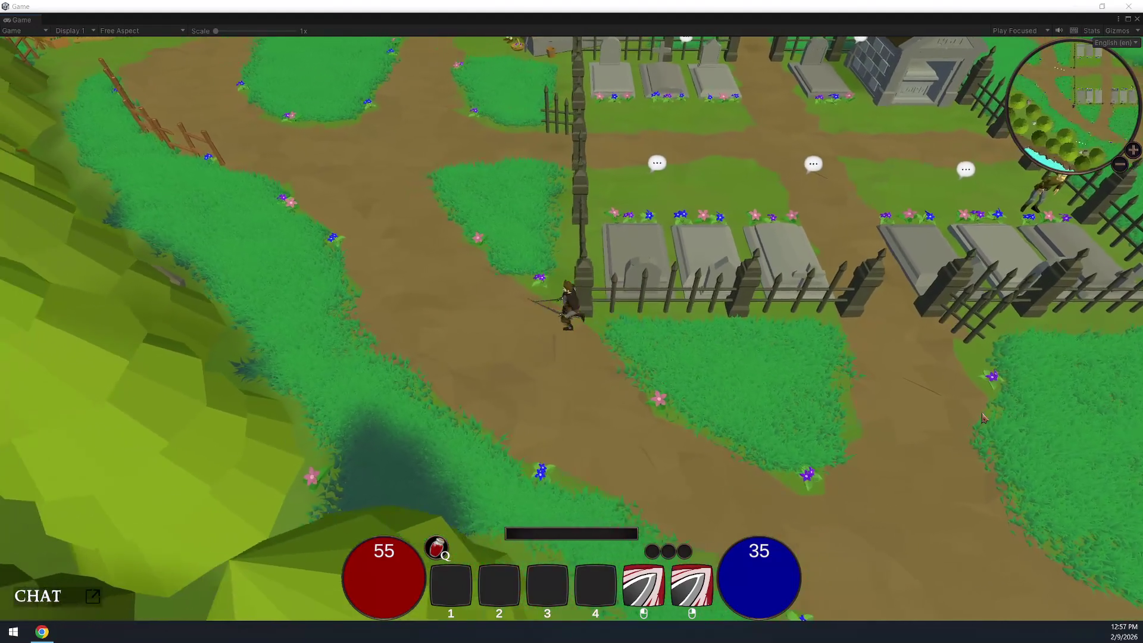
key("space")
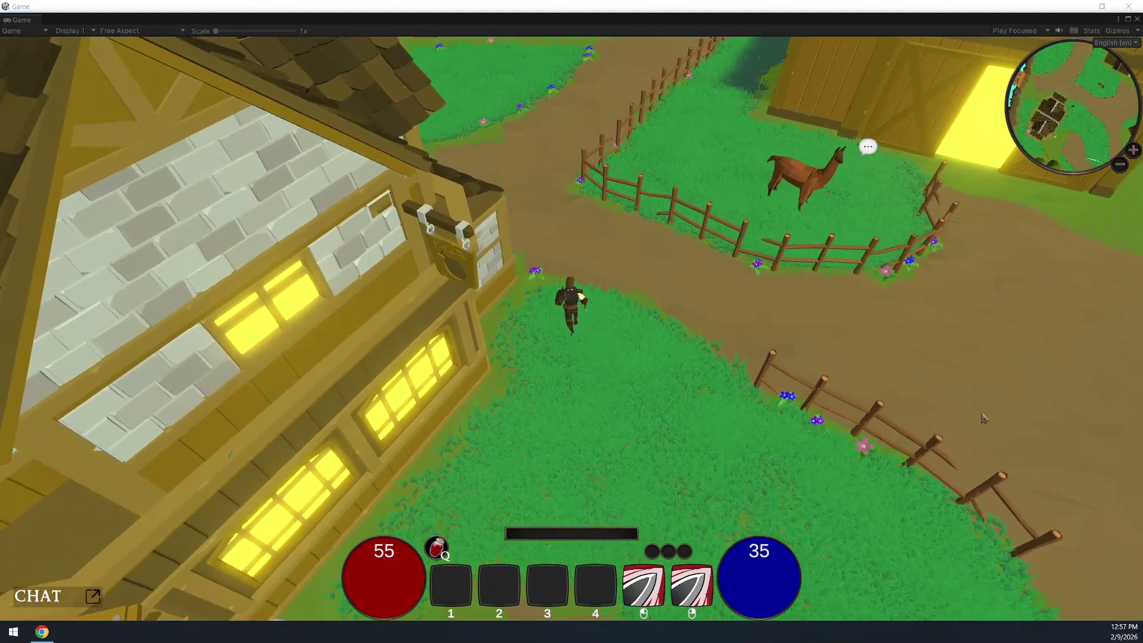
key("w")
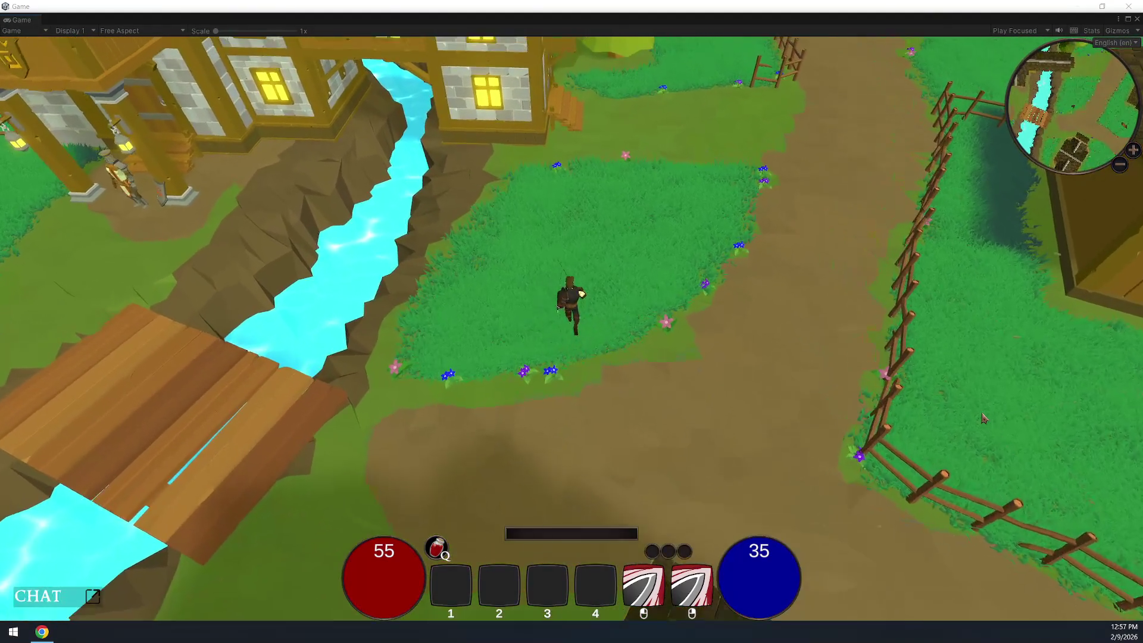
key("w")
key("w")
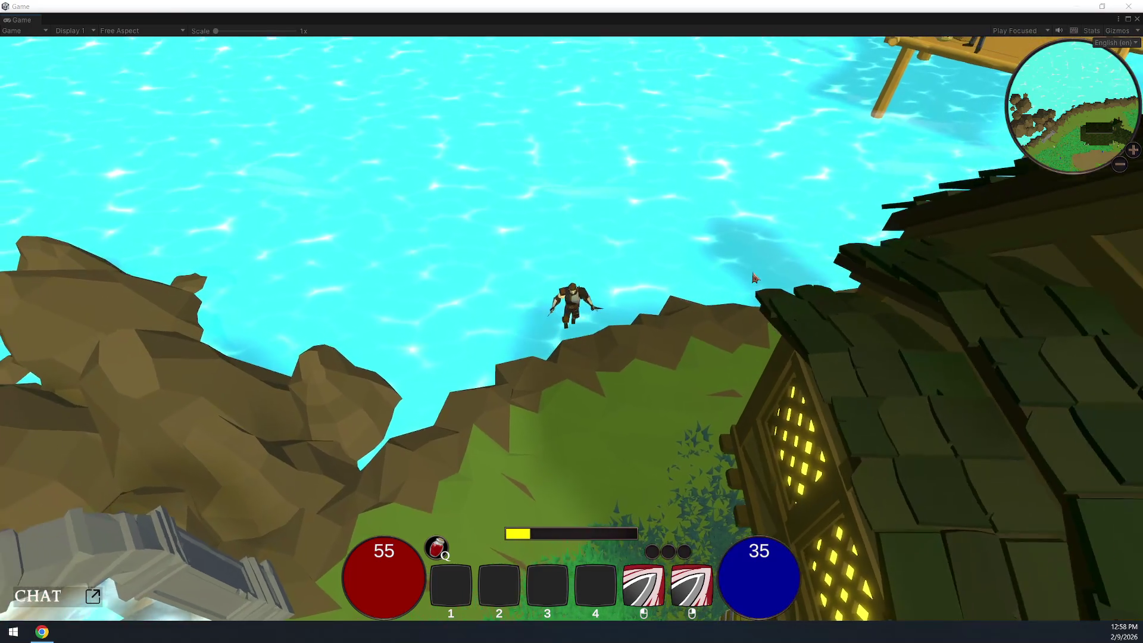
- Walk into the portal arch, then open and close the Assassins Guild Upgrade window at the house
key("w")
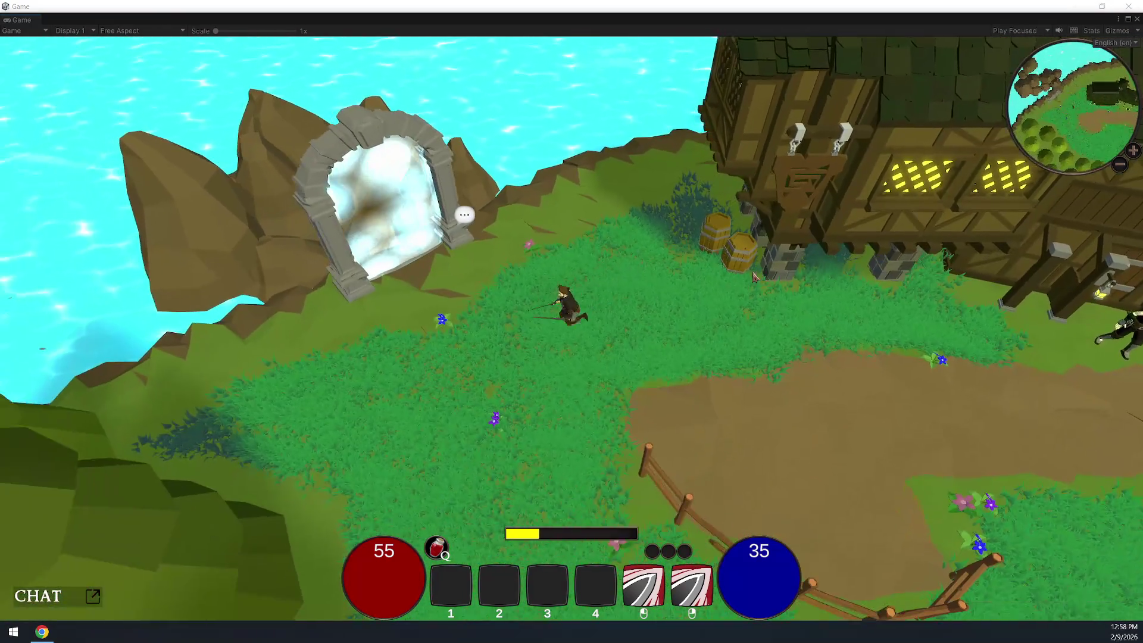
key("w")
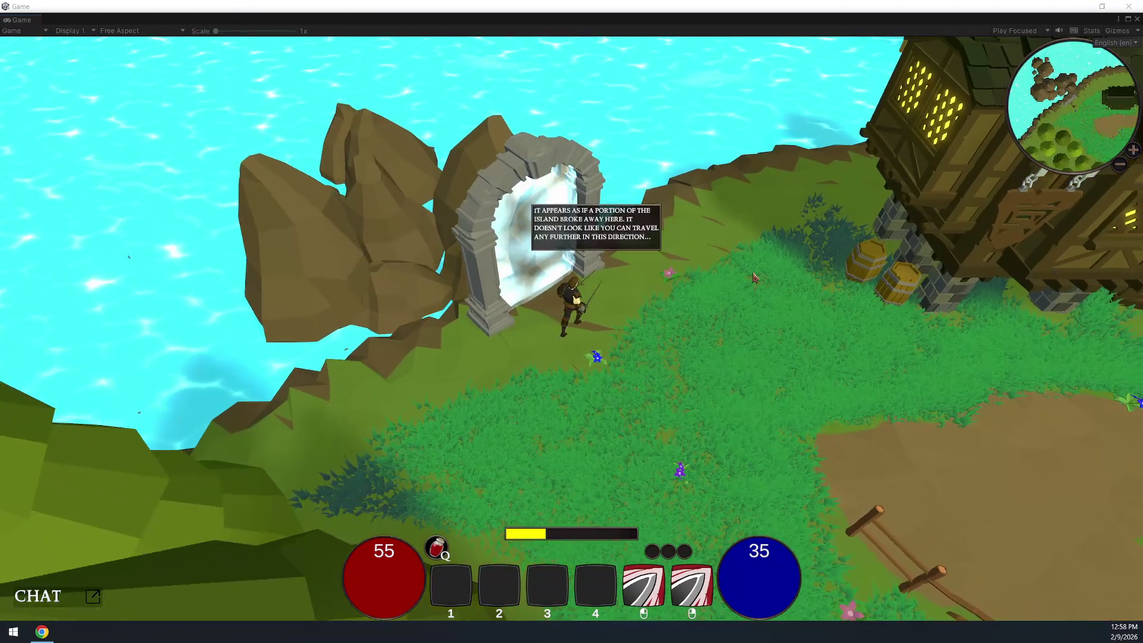
key("s")
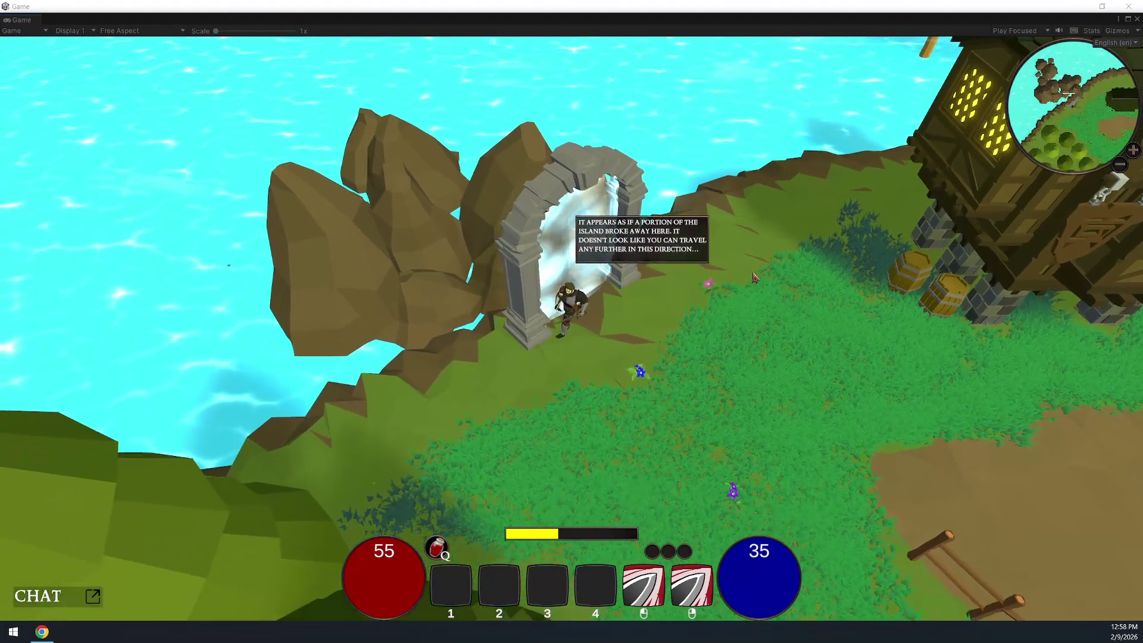
key("w")
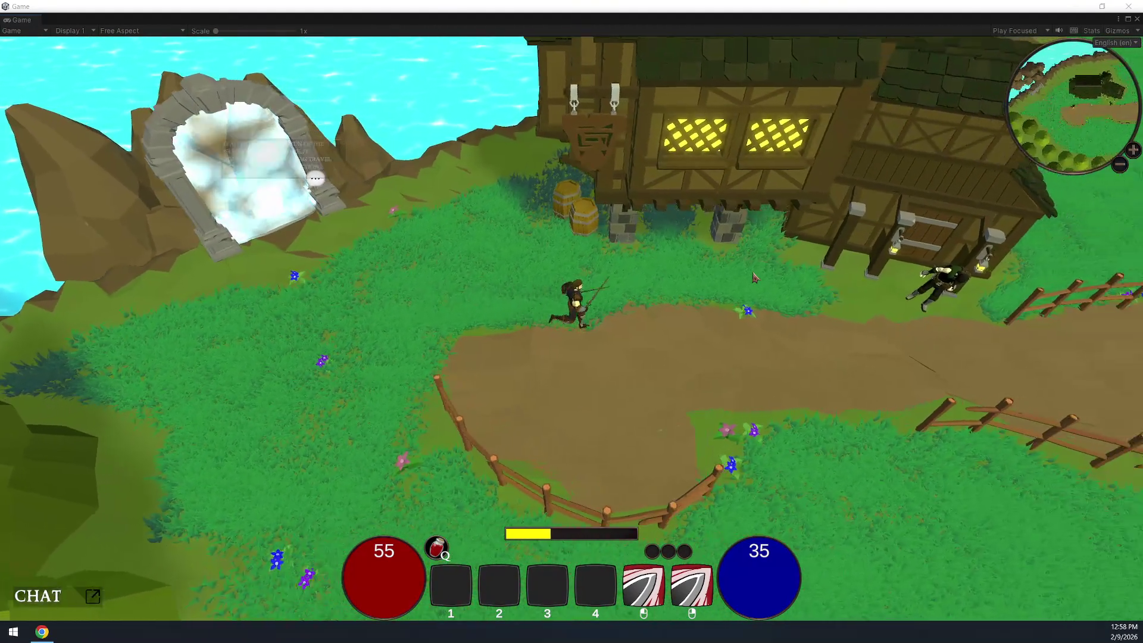
key("e")
key("Escape")
- Run up the path toward the dock, then restore the Game view and exit Play mode
key("w")
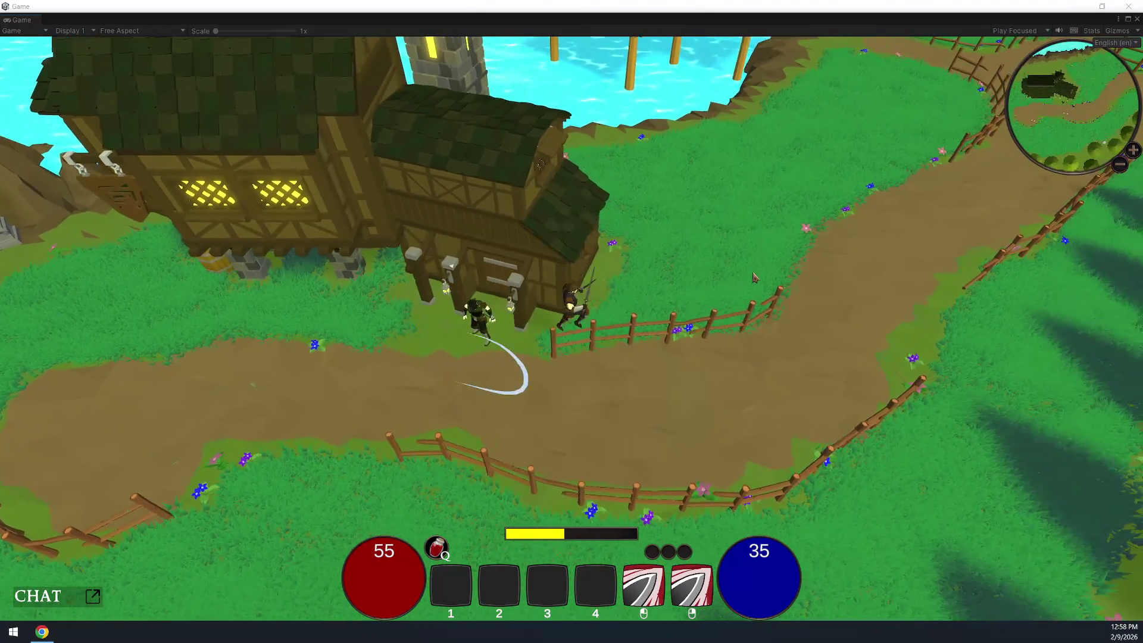
key("w")
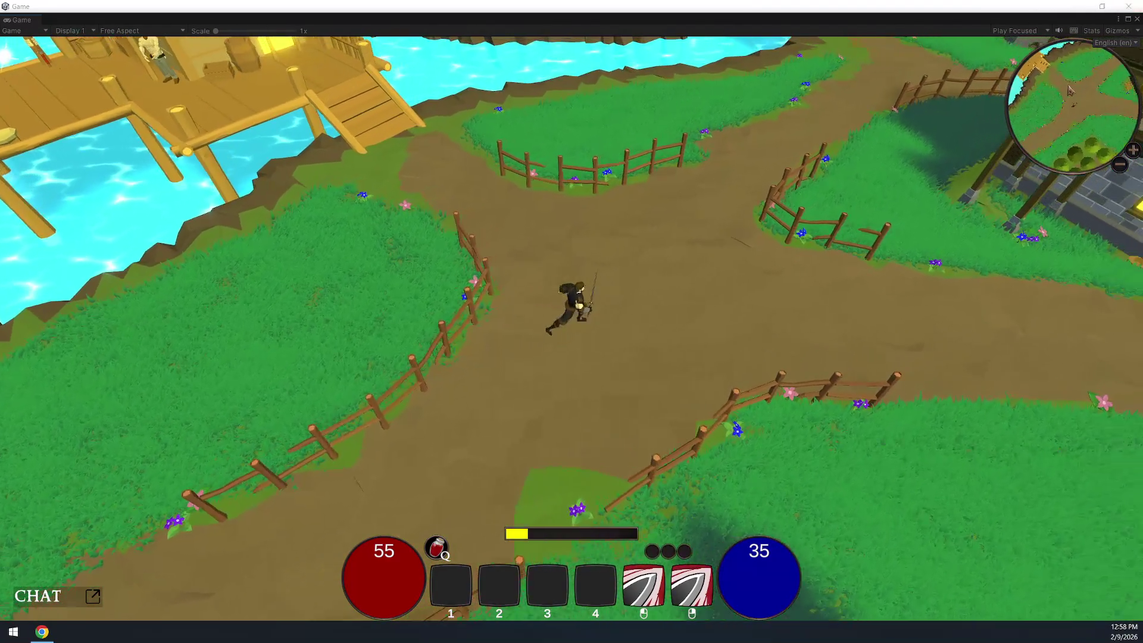
left_click(1138, 3)
left_click(559, 33)
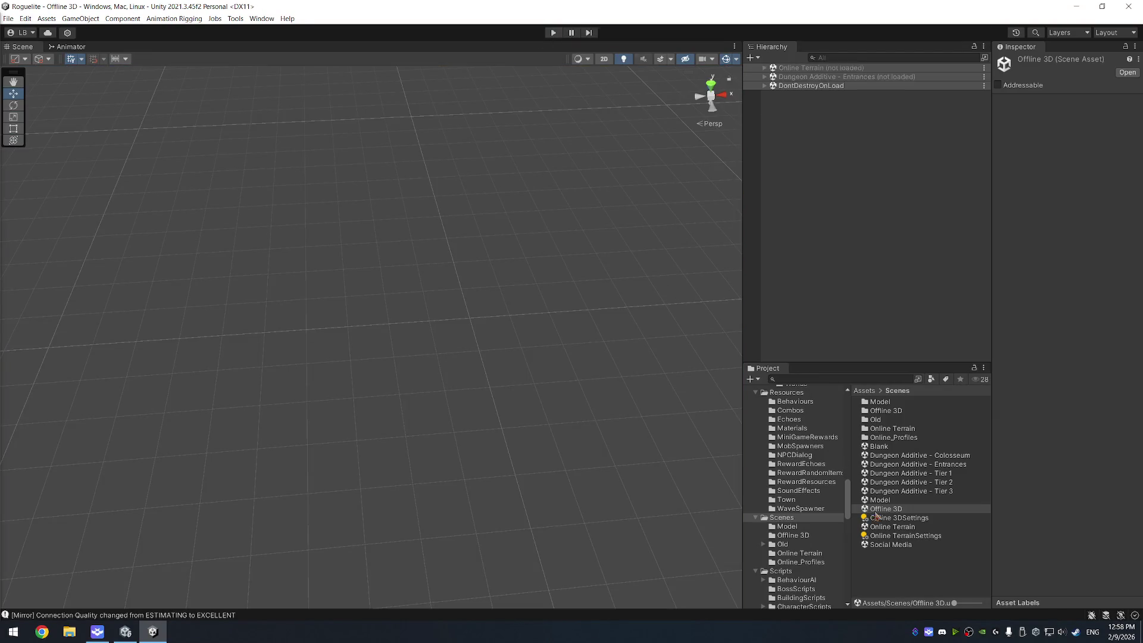
- Open Player Settings from File > Build Settings
left_click(12, 20)
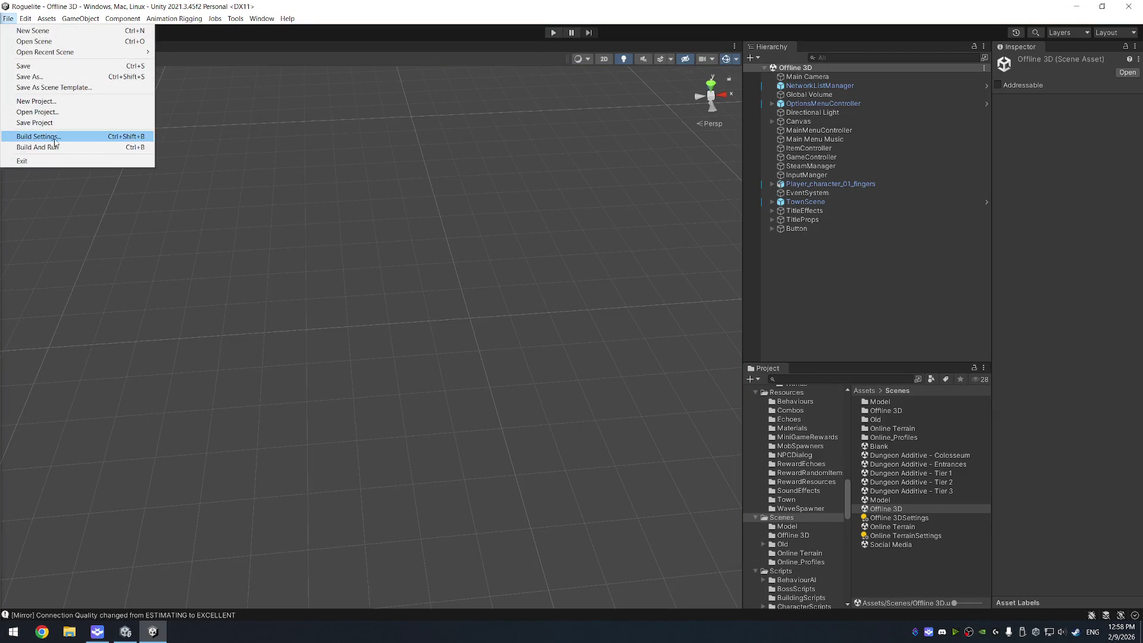
left_click(37, 136)
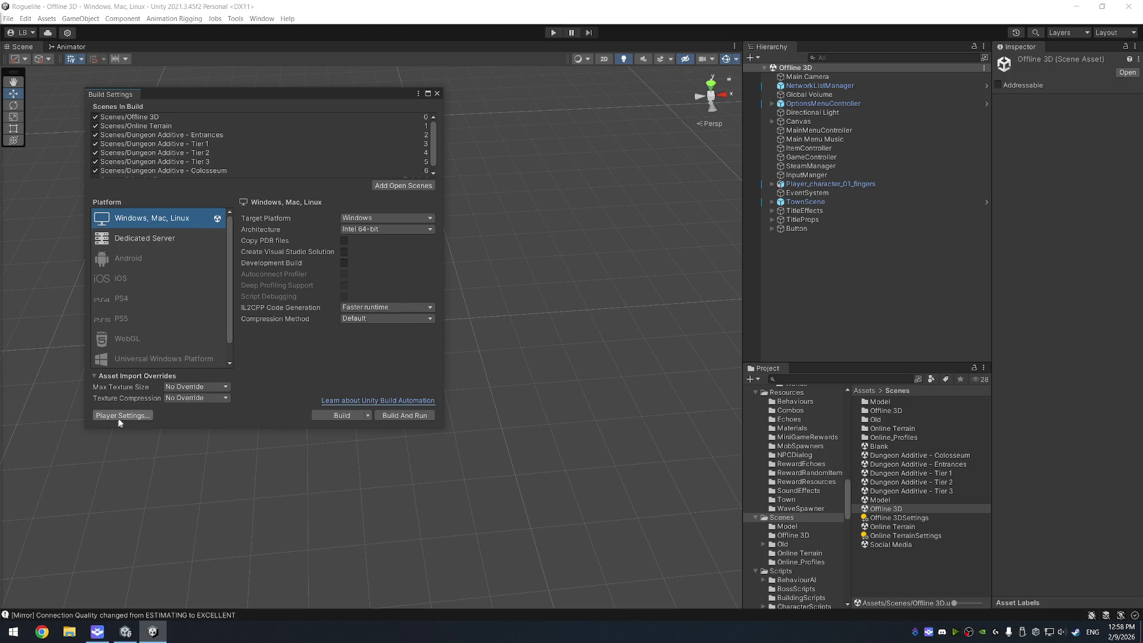
left_click(121, 416)
- Change the player Version to 0.6.38-2026.02.09 and start the Windows build
left_click(411, 145)
left_click(410, 146)
key("BackSpace")
type("8")
key("Delete")
type("2")
key("End")
key("BackSpace")
key("BackSpace")
type("09")
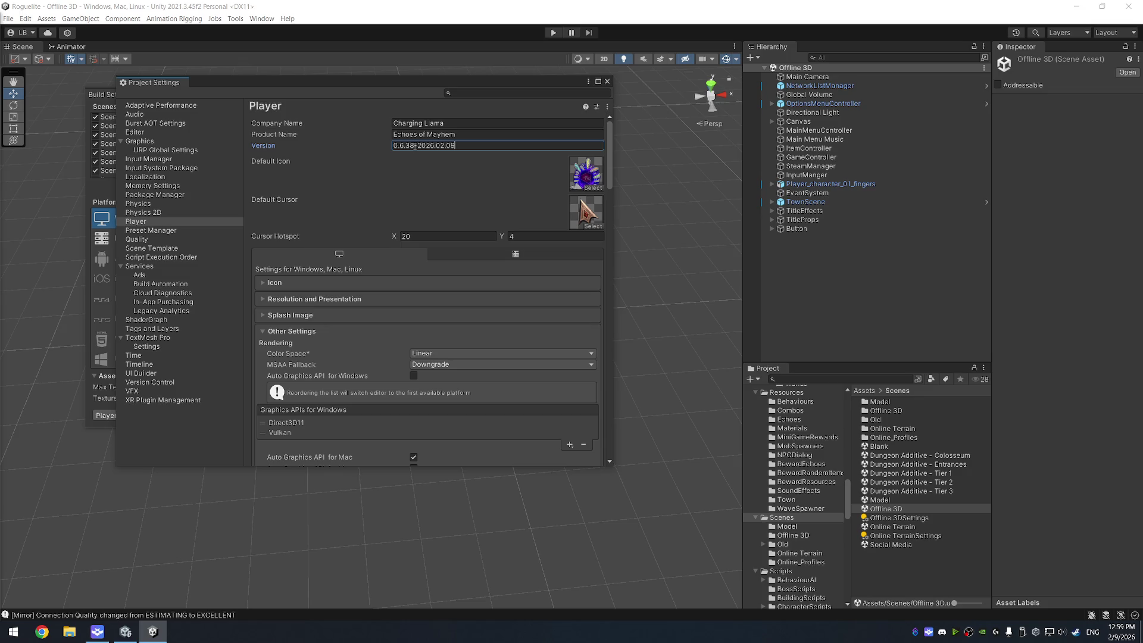
left_click(607, 82)
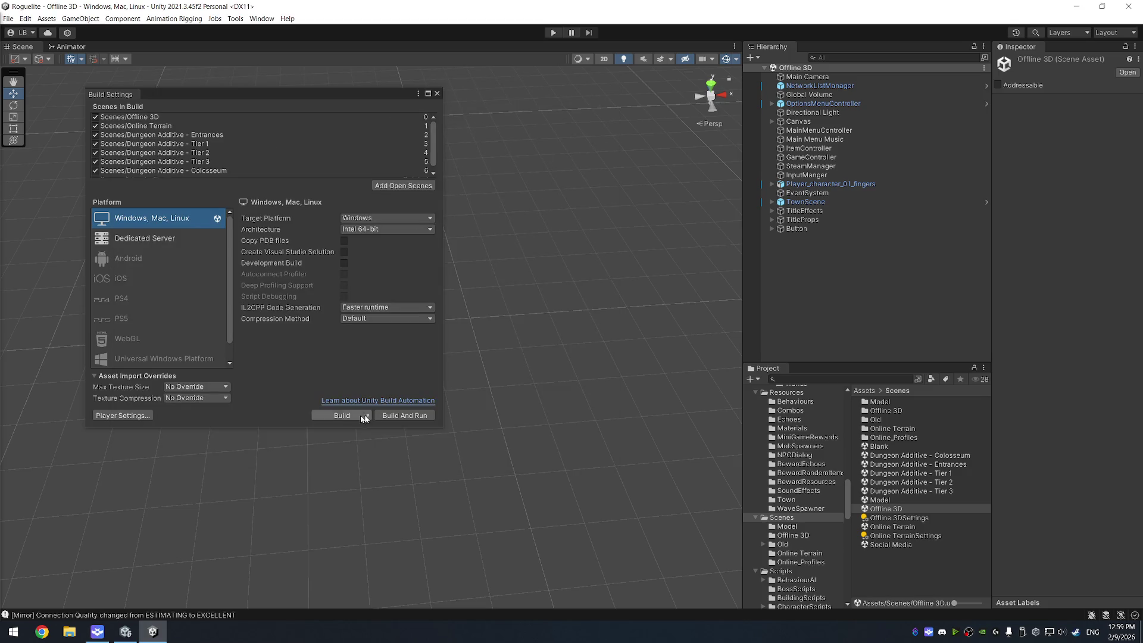
left_click(341, 415)
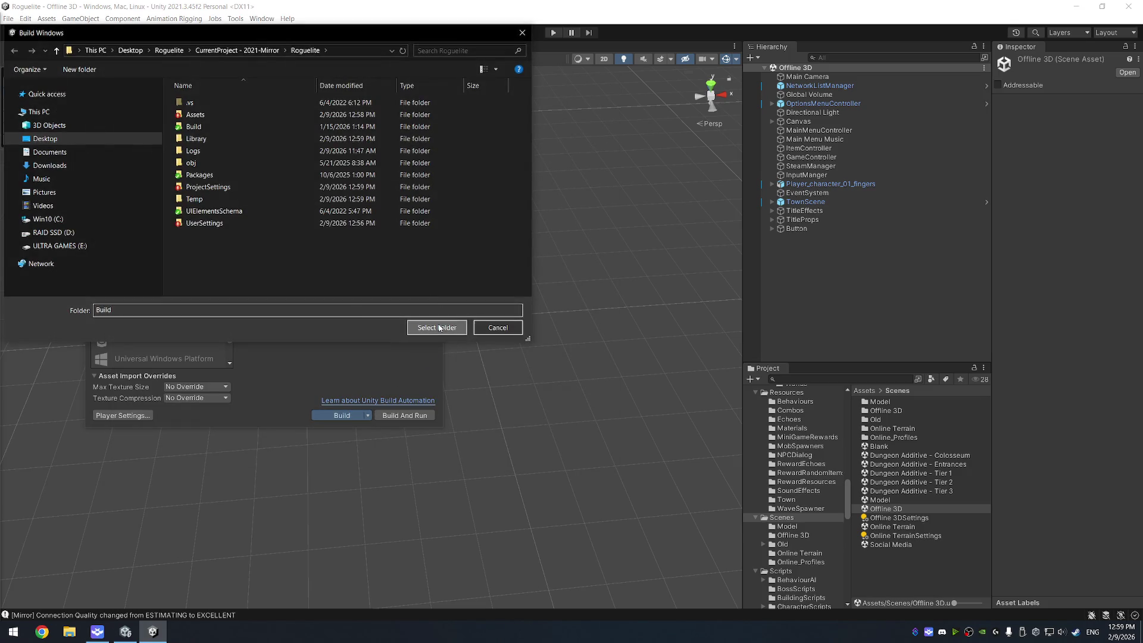
- Select the project's Build folder as the Windows build output
left_click(437, 328)
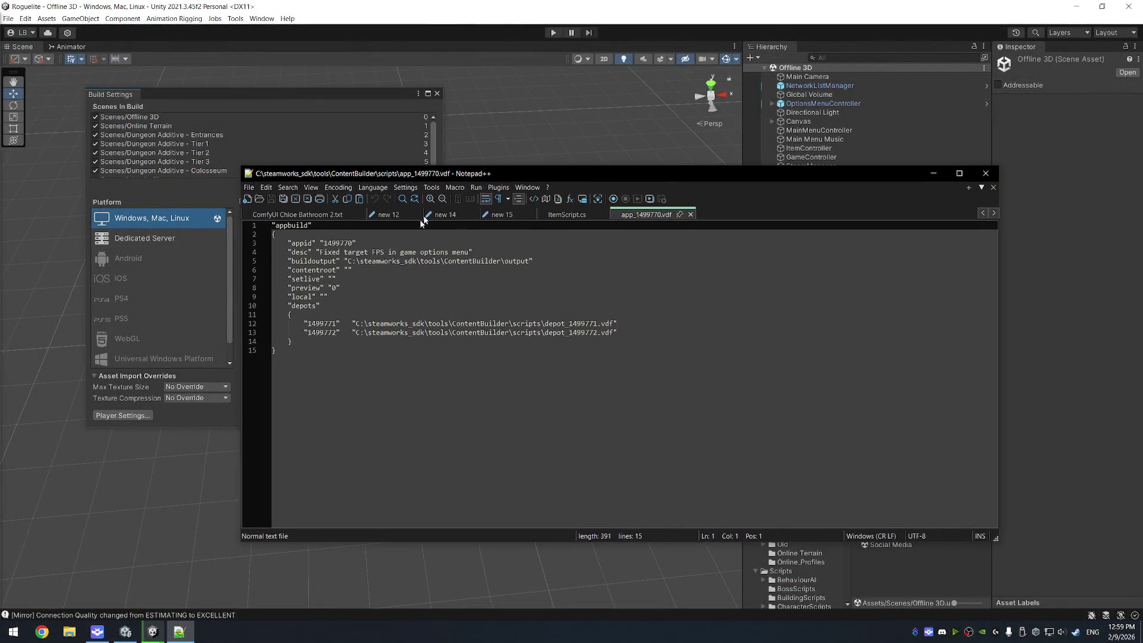
- Overwrite the vdf description with 'Fixed waterfall dash issue, disabled fire island arch, fixed coloseum'
mouse_move(321, 253)
left_mouse_down()
mouse_move(433, 244)
mouse_move(467, 254)
left_mouse_up()
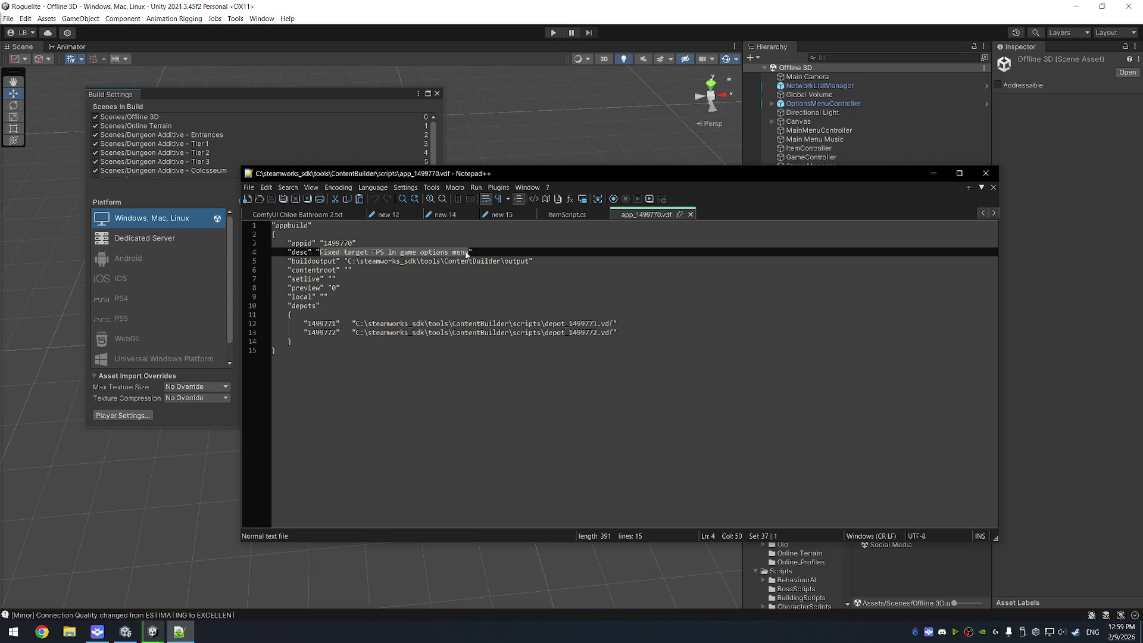
type("Fixed waterw")
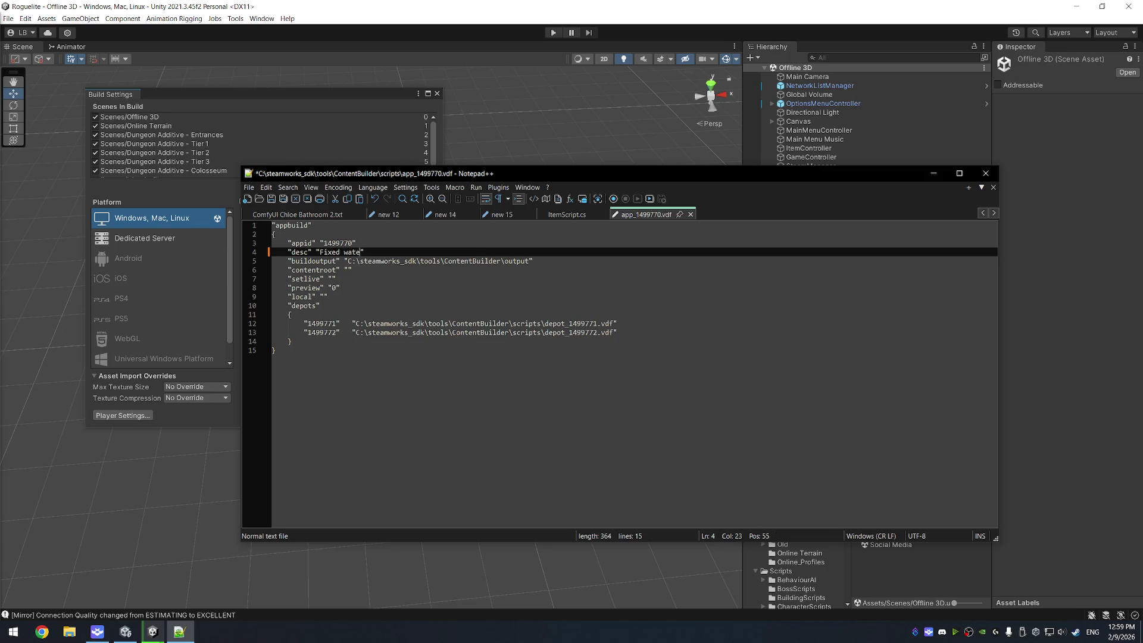
type("all entran")
key("BackSpace")
key("BackSpace")
key("BackSpace")
type("dash issue, ")
type("disabled ifre")
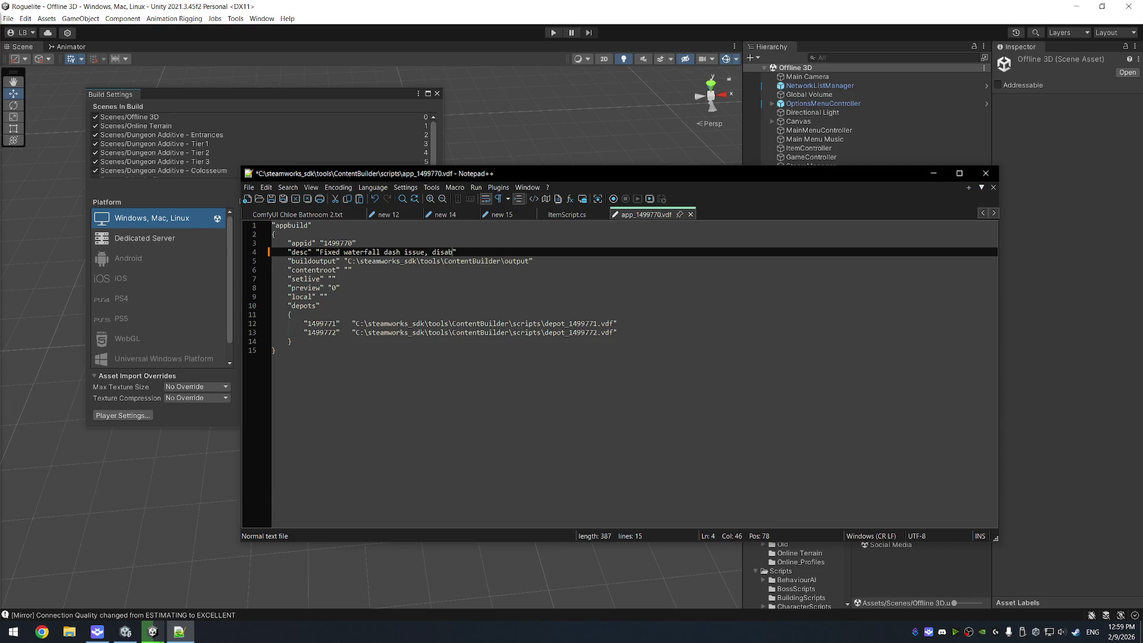
key("BackSpace")
key("BackSpace")
key("BackSpace")
type("fire island arch")
type(", fixed col")
type("oseum")
- Edit the misspelled word 'coloseum' in the description, leaving it selected
left_click(577, 251)
type("l")
key("BackSpace")
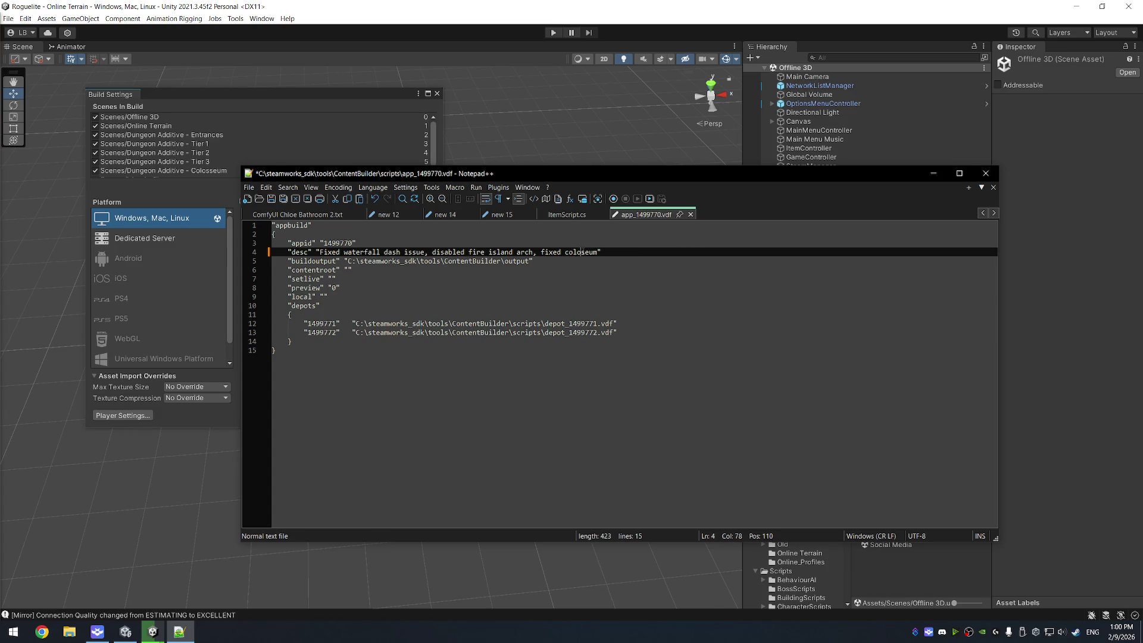
double_click(583, 251)
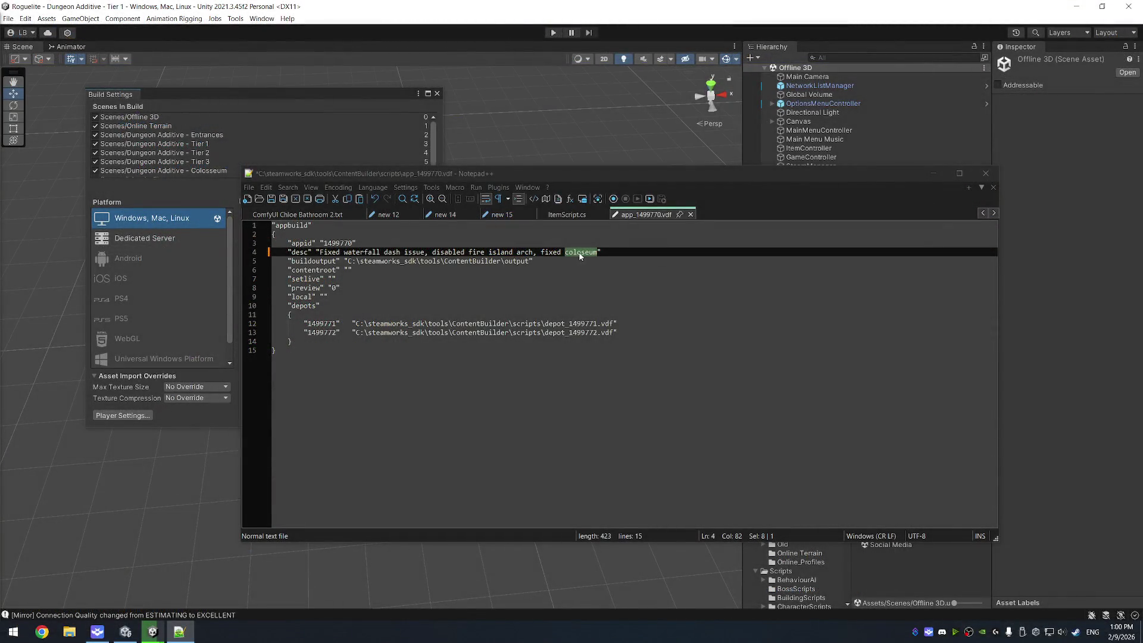
- Correct the word to 'colosseum', append 'info', save the vdf, and close Notepad++
left_click(582, 253)
type("s")
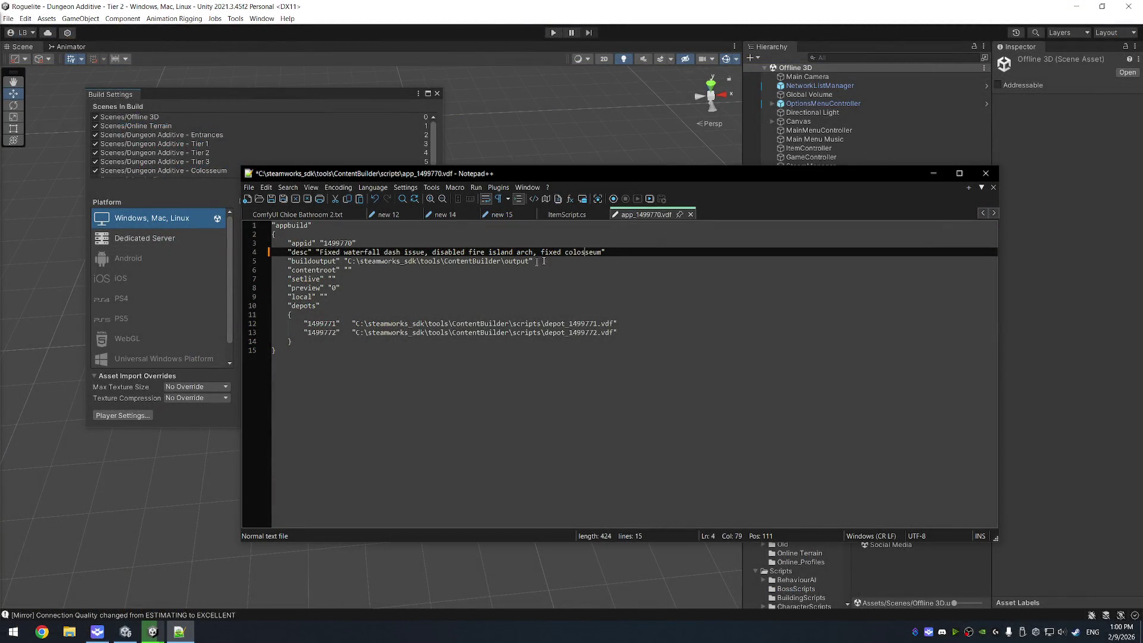
left_click(602, 252)
type("info")
left_click(728, 324)
key("ctrl+s")
left_click(986, 173)
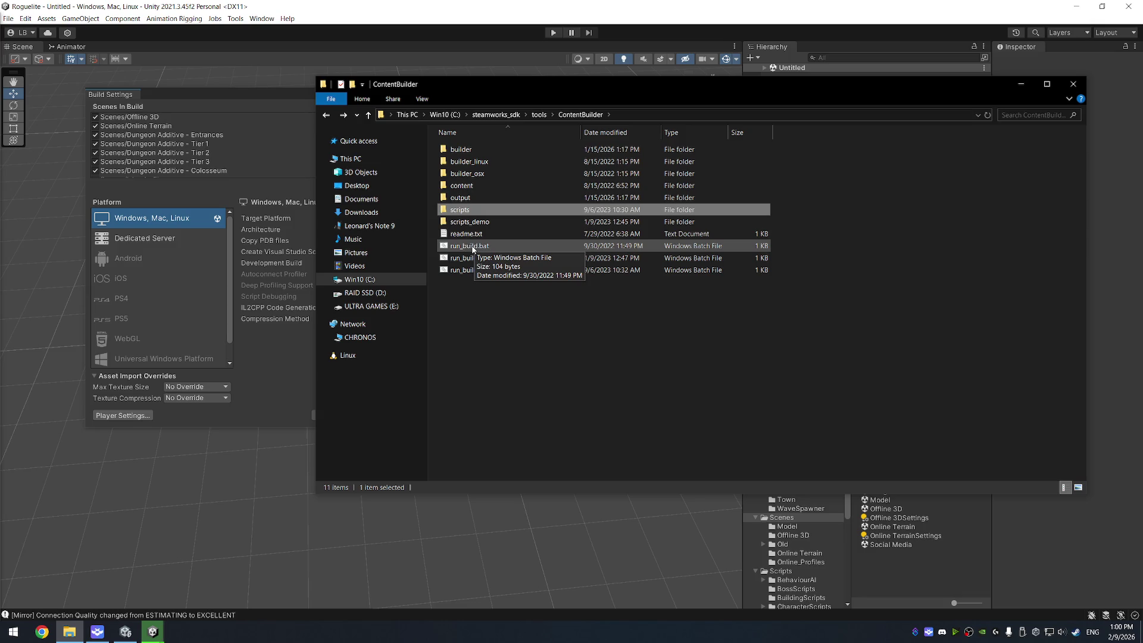
- Run run_build.bat from ContentBuilder to upload the build, then close the folder window
mouse_move(610, 91)
left_mouse_down()
mouse_move(605, 119)
mouse_move(624, 139)
mouse_move(632, 110)
mouse_move(600, 126)
left_mouse_up()
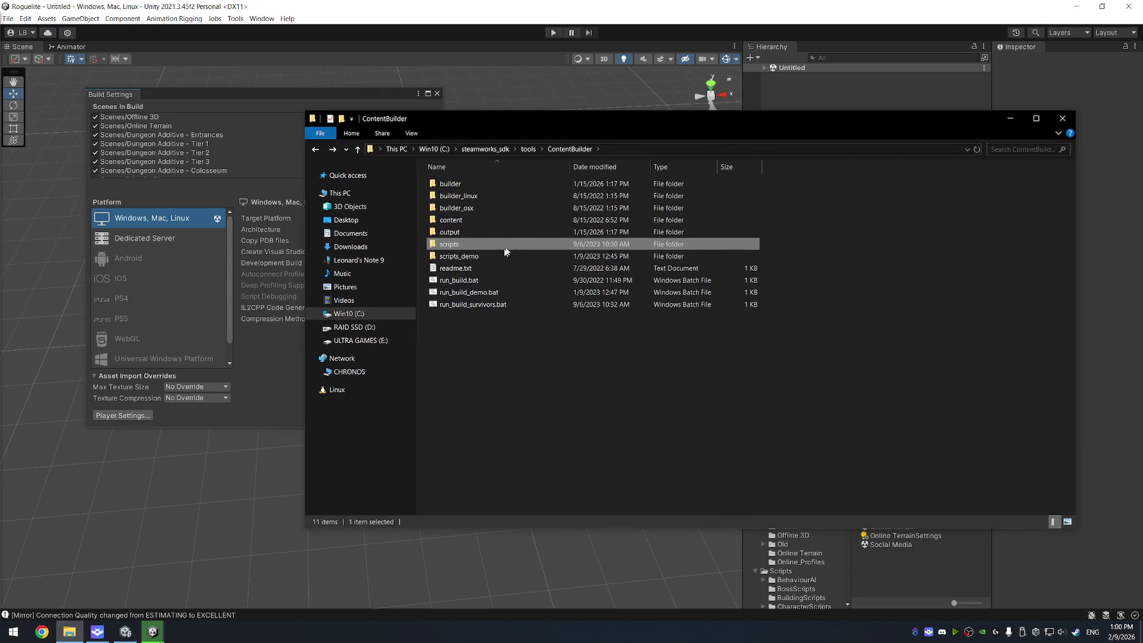
double_click(464, 281)
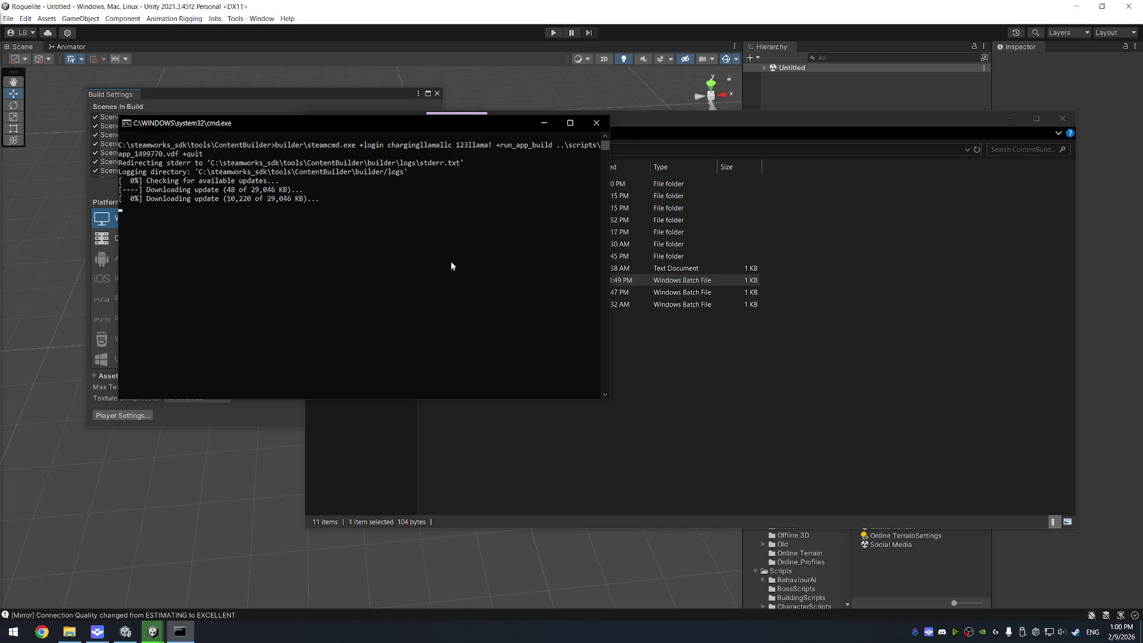
left_click_drag(388, 123, 556, 153)
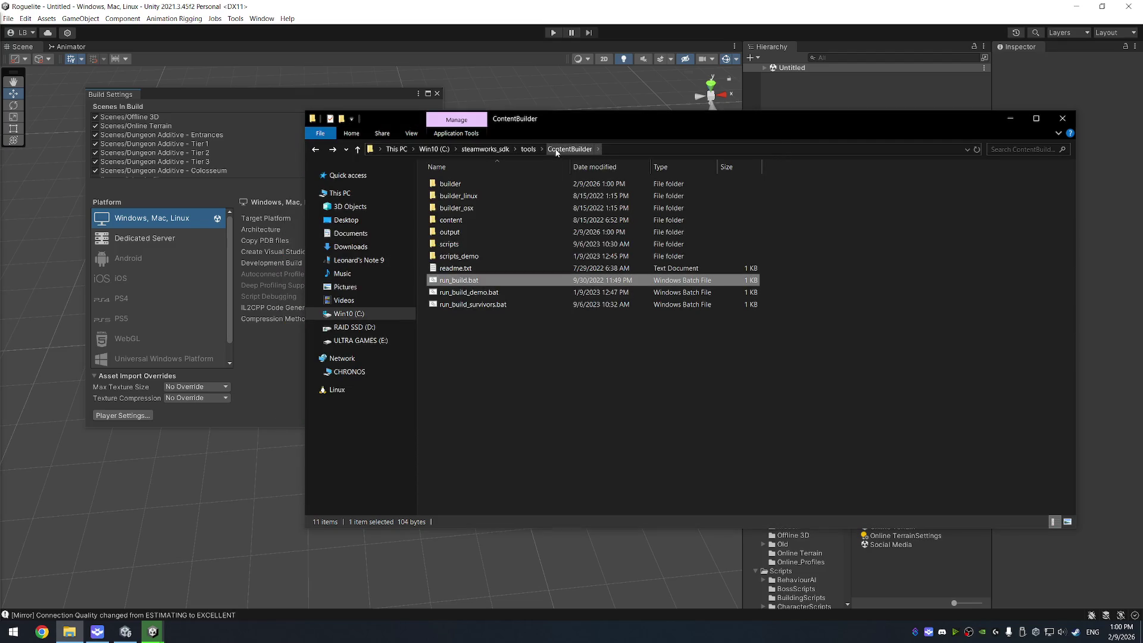
left_click(826, 424)
left_click(1063, 120)
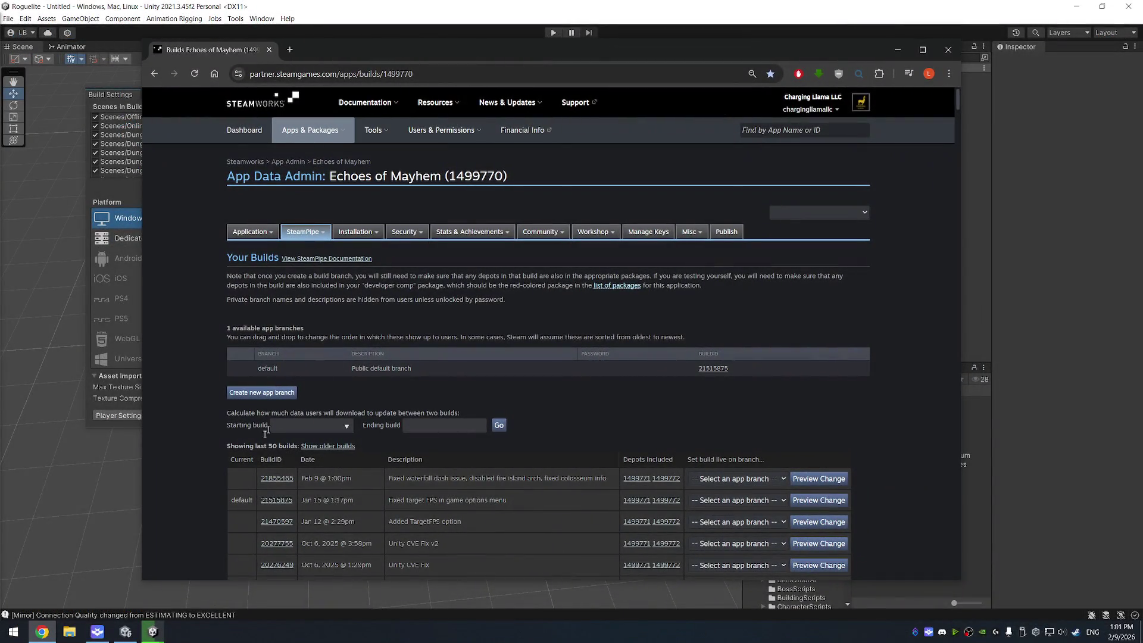
- Assign build 21855465 to the default branch, preview, and set it live using the SMS code
left_click(731, 479)
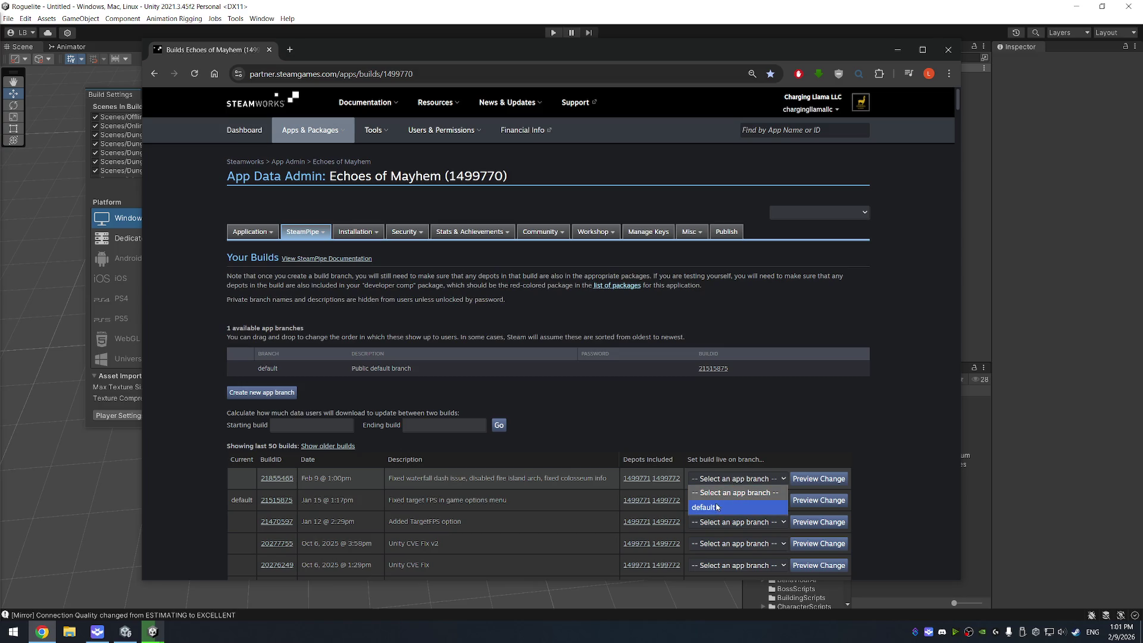
left_click(714, 506)
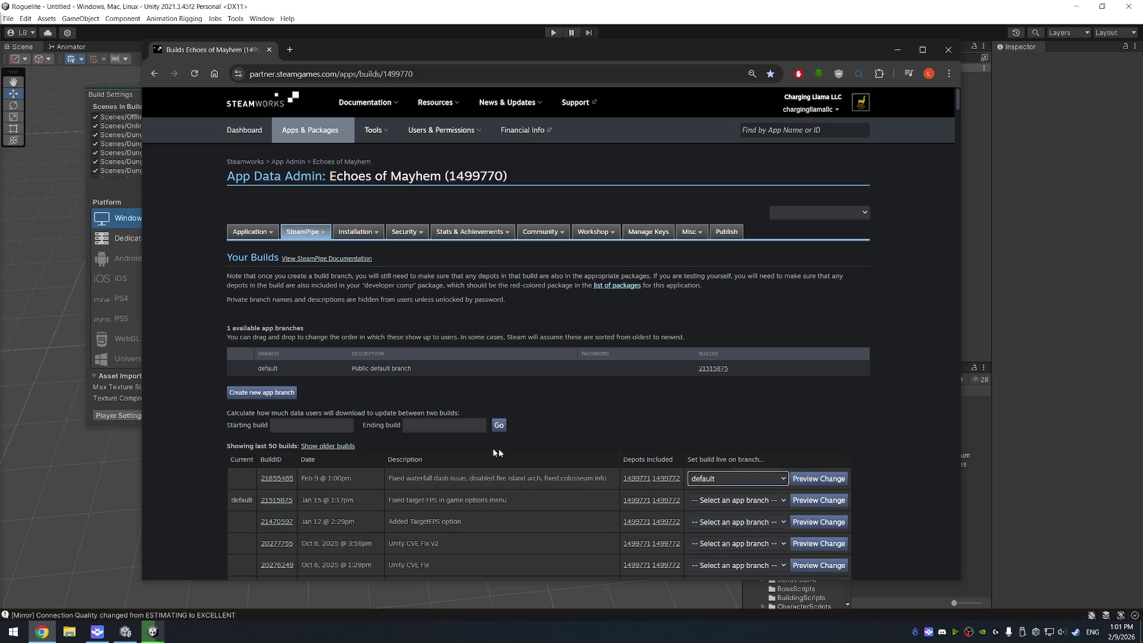
left_click(597, 431)
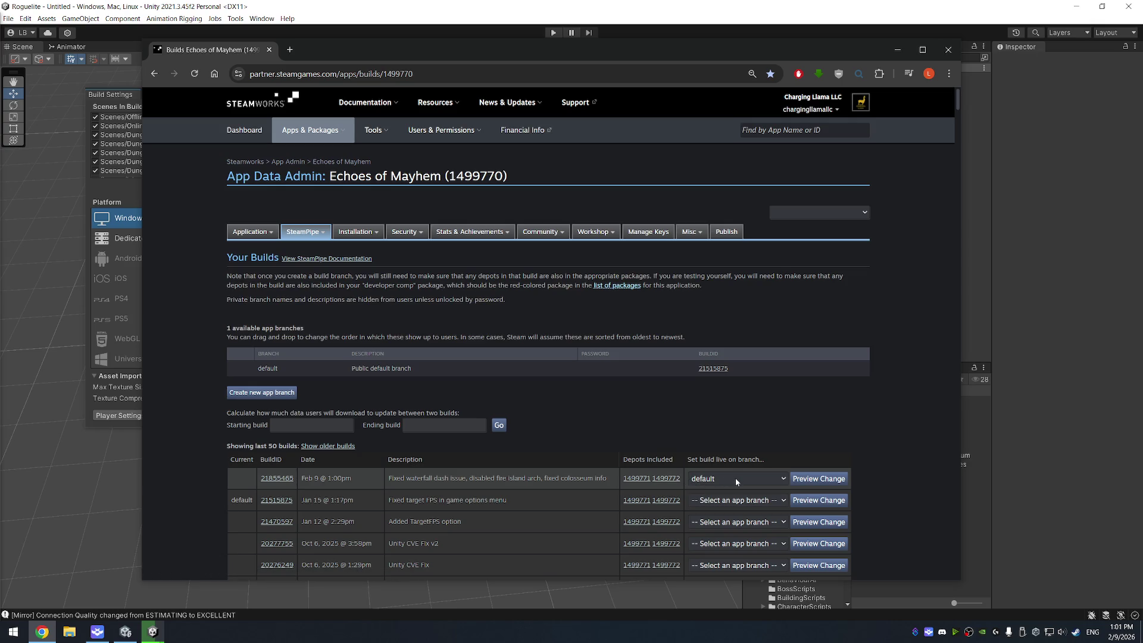
left_click(817, 480)
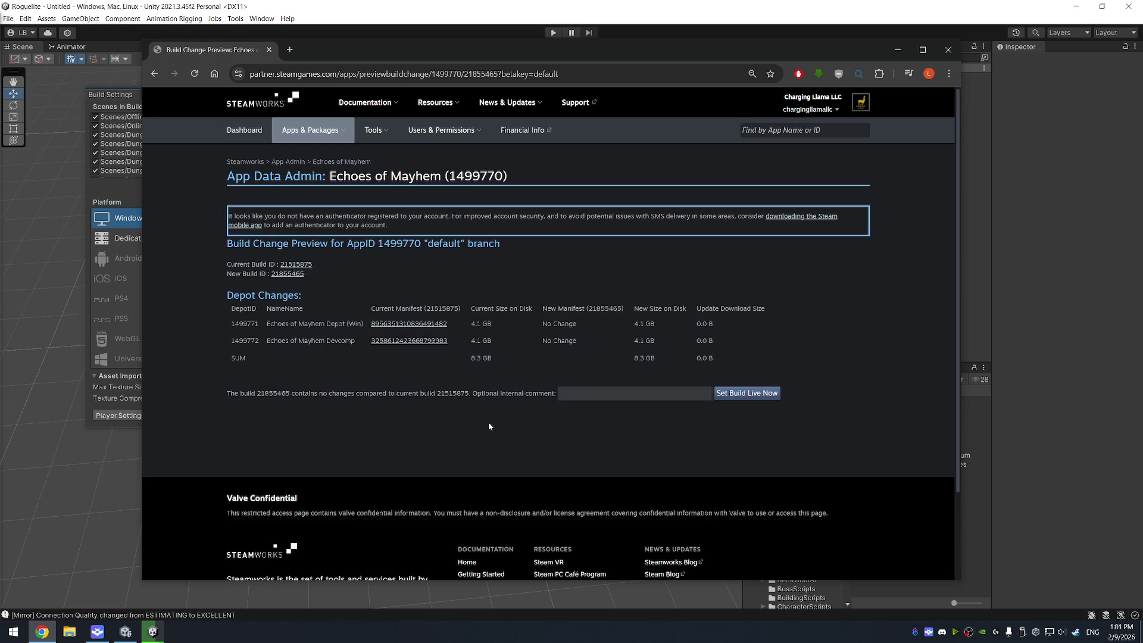
left_click(758, 395)
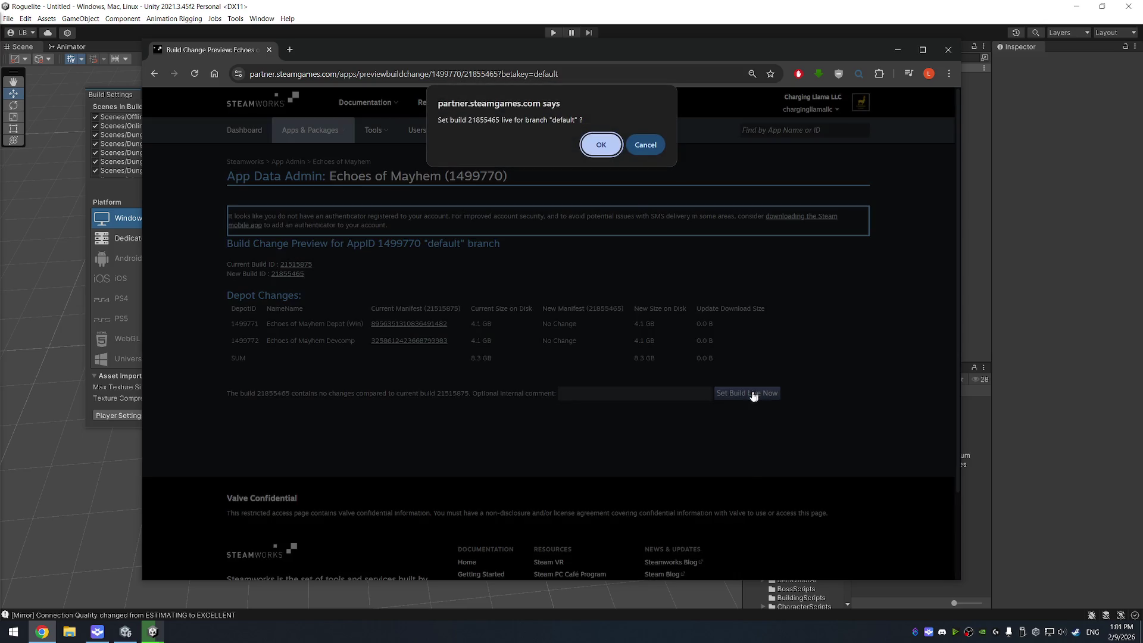
left_click(601, 145)
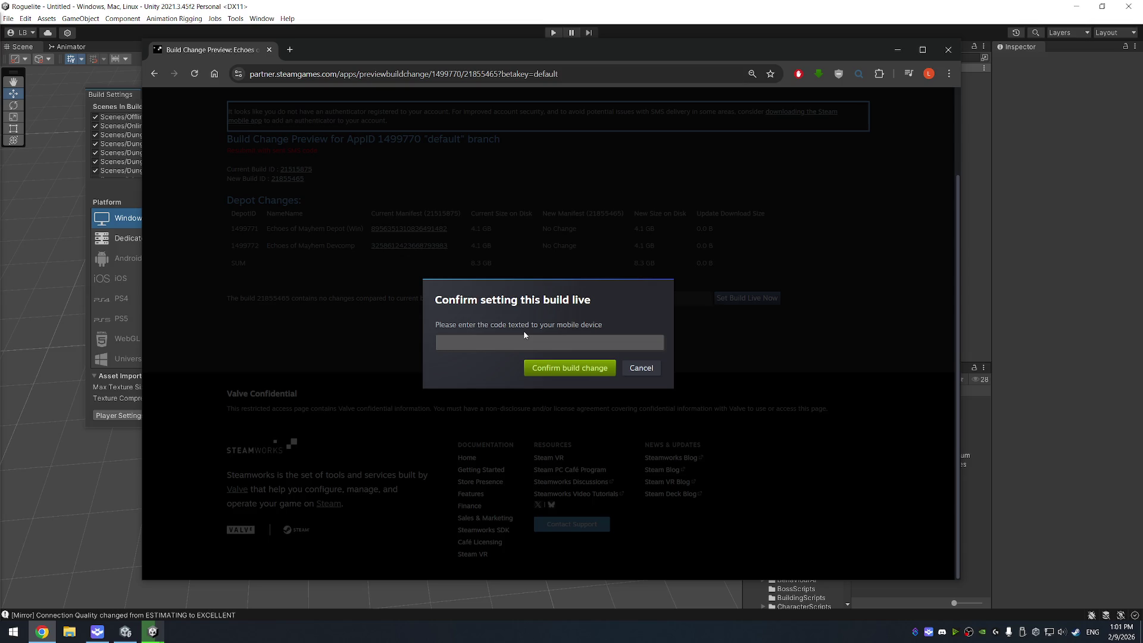
left_click(528, 341)
left_click(562, 369)
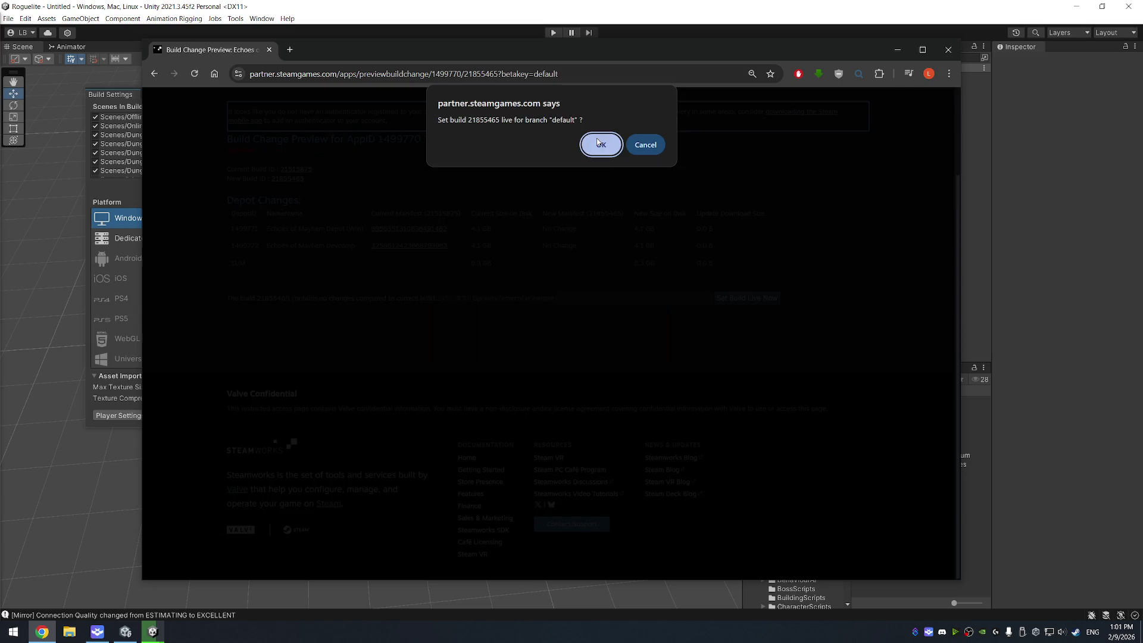
left_click(599, 144)
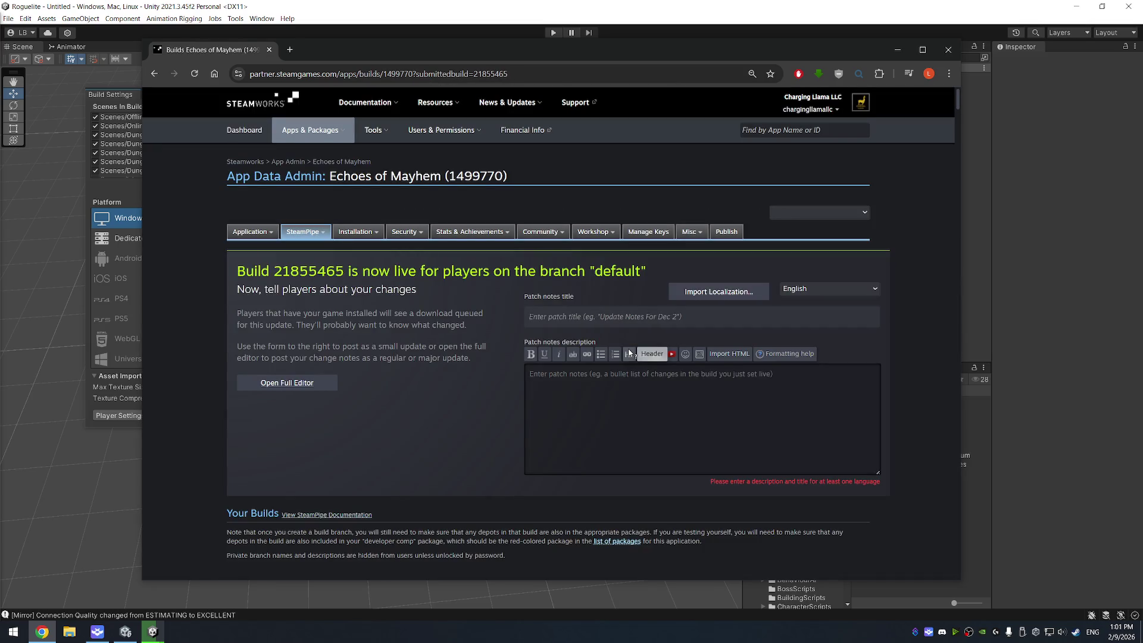
- Return to the Steamworks dashboard and open the Echoes of Mayhem app page
left_click(645, 324)
mouse_move(575, 263)
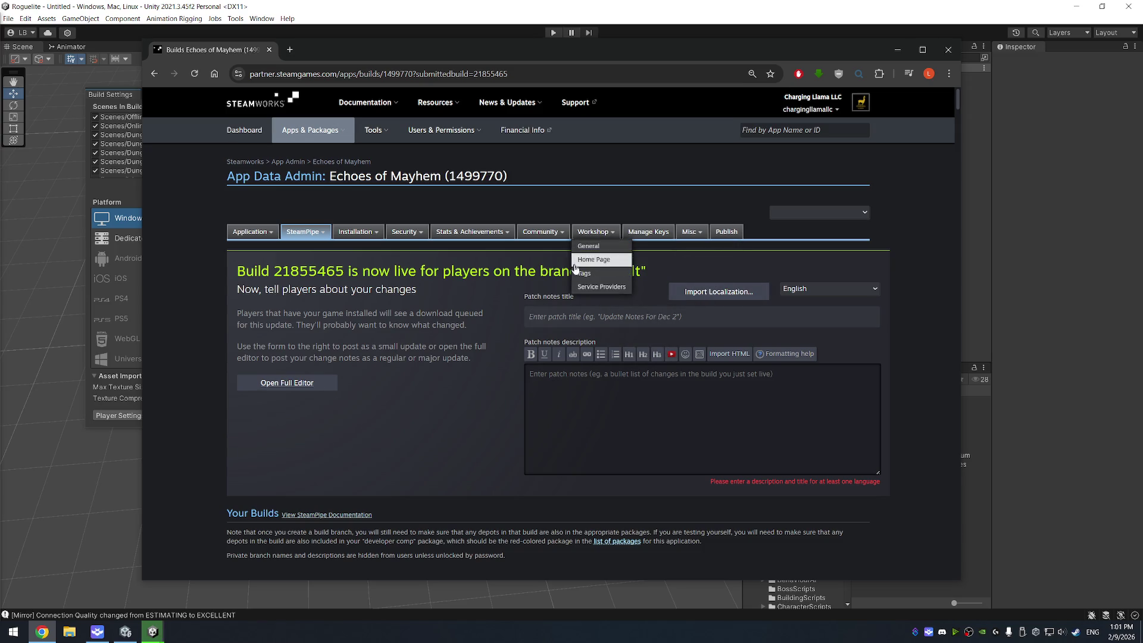
scroll(466, 392, "down", 8)
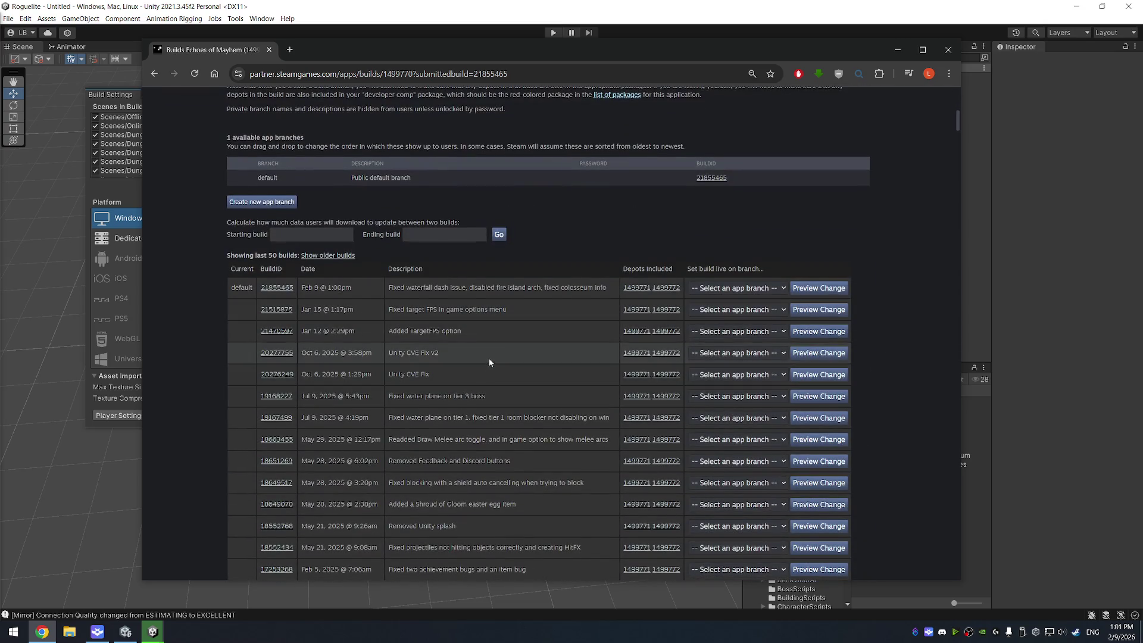
scroll(488, 362, "up", 10)
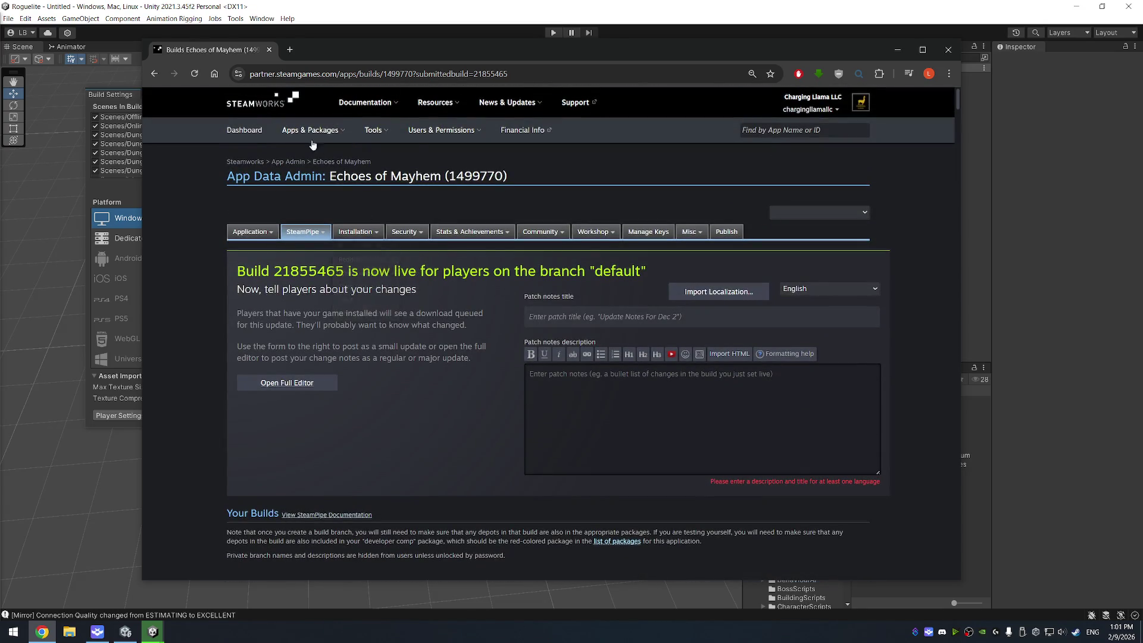
left_click(243, 131)
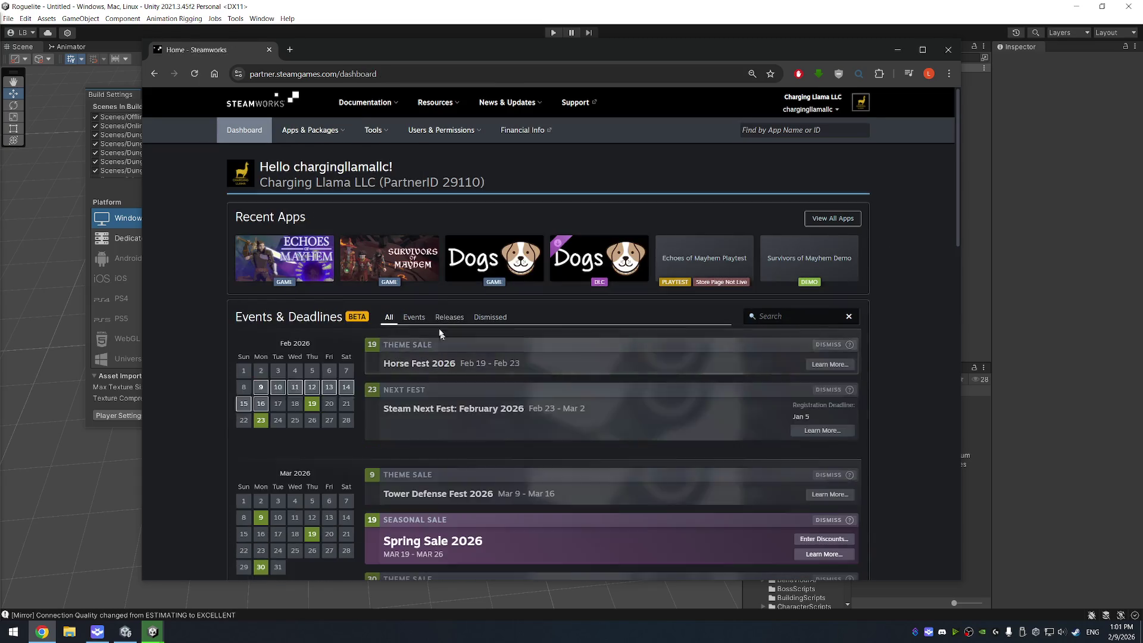
left_click(301, 258)
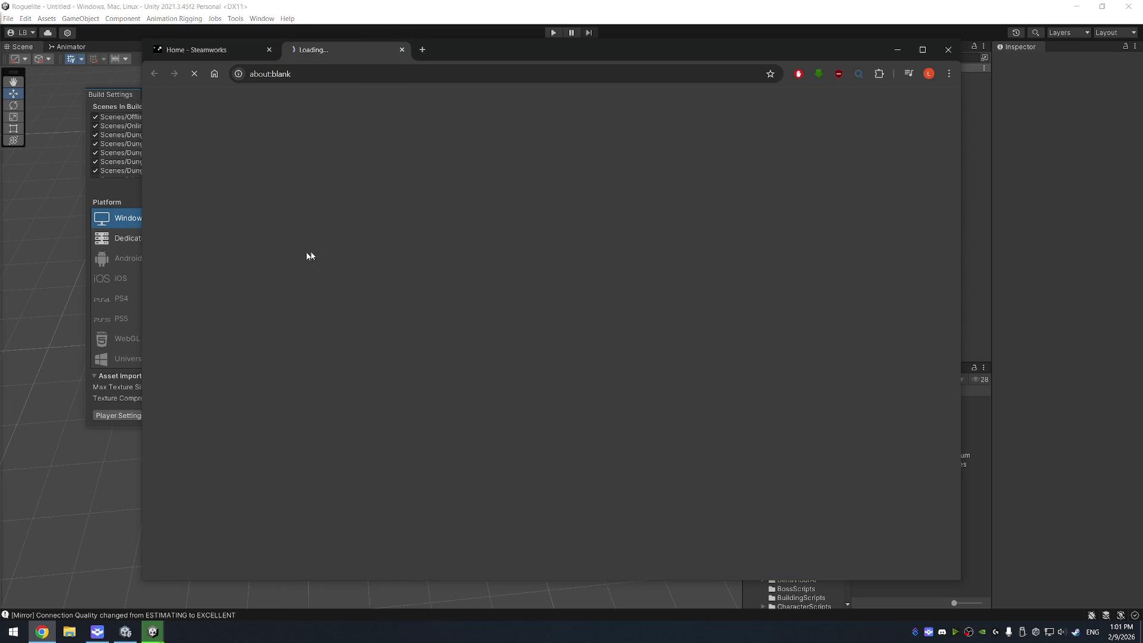
- Close the Build folder window and clone the 0.6.36 Target FPS Option event
key("alt+Tab")
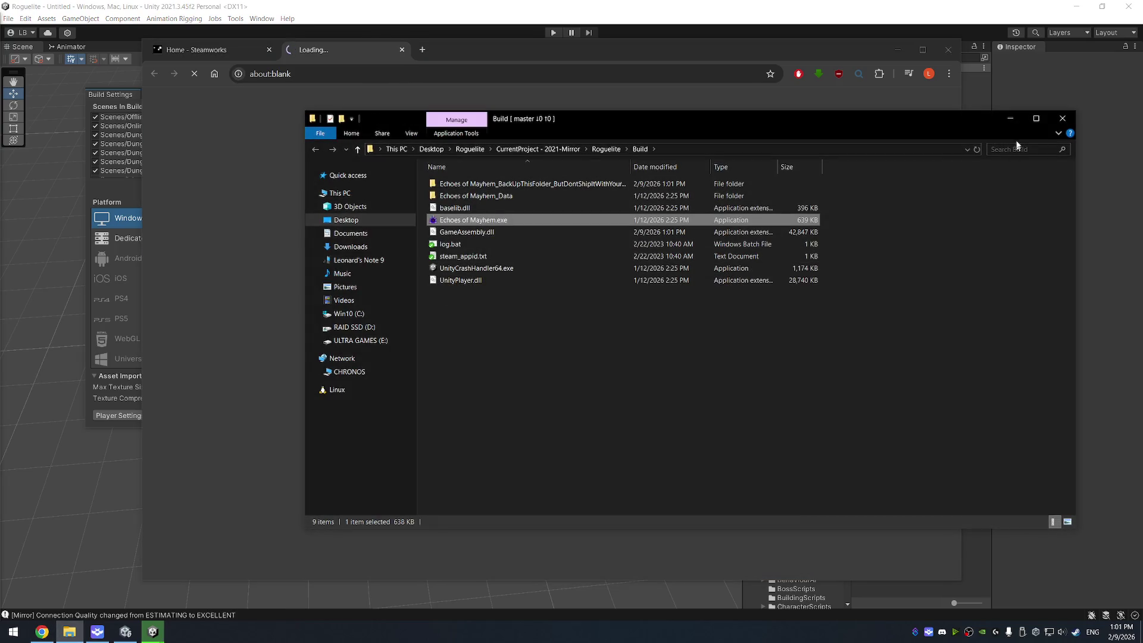
left_click(1063, 118)
scroll(381, 322, "down", 5)
scroll(381, 321, "down", 9)
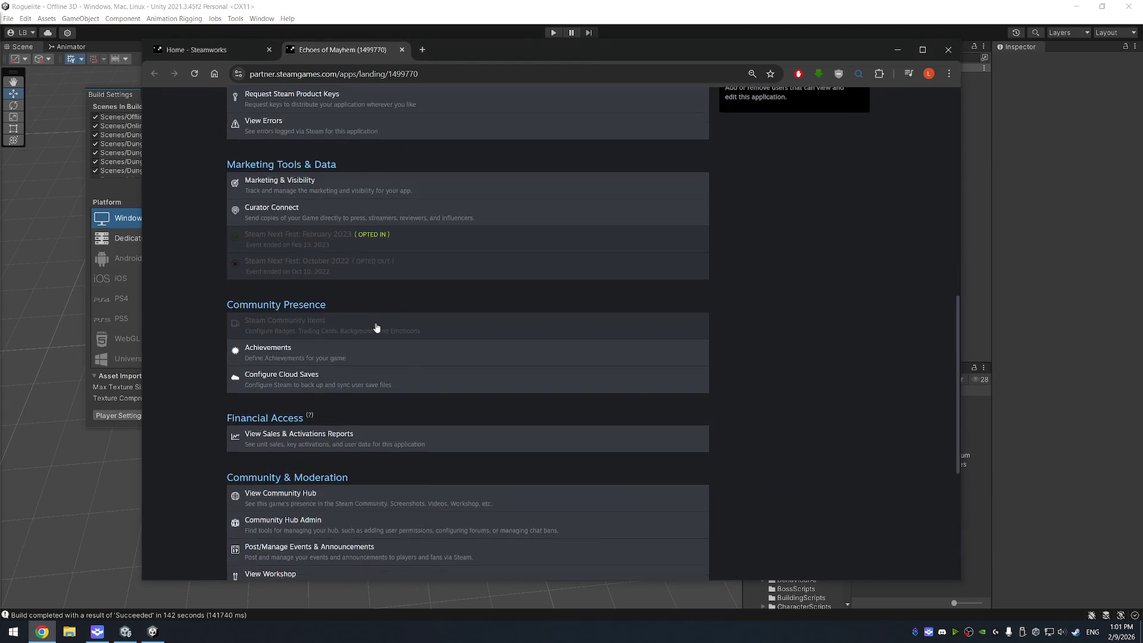
left_click(393, 278)
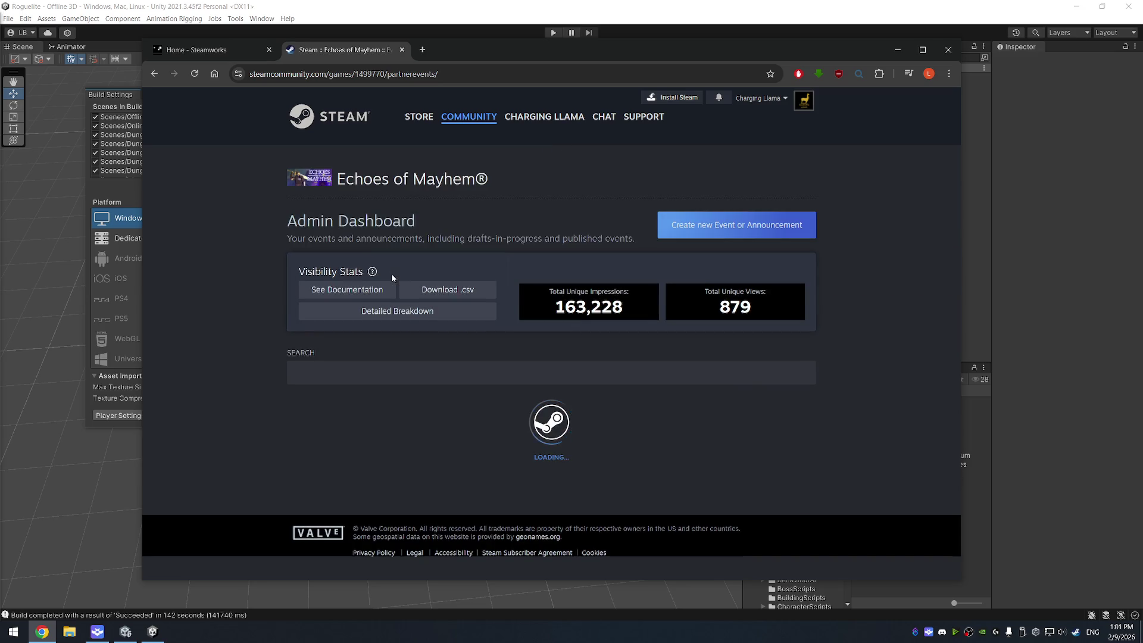
scroll(764, 345, "down", 3)
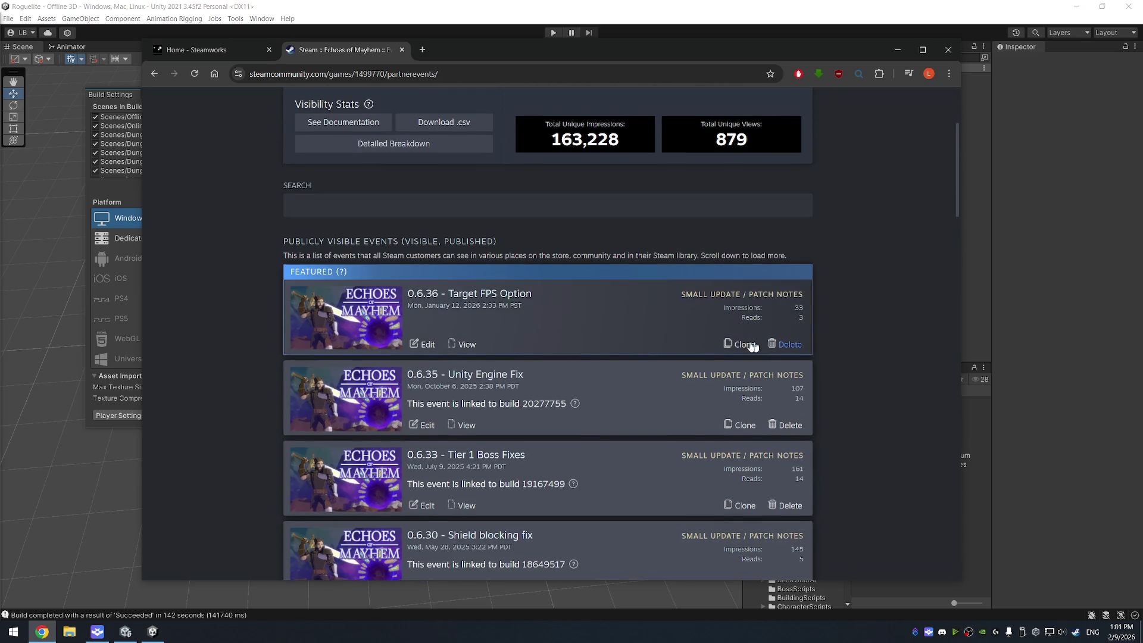
left_click(733, 345)
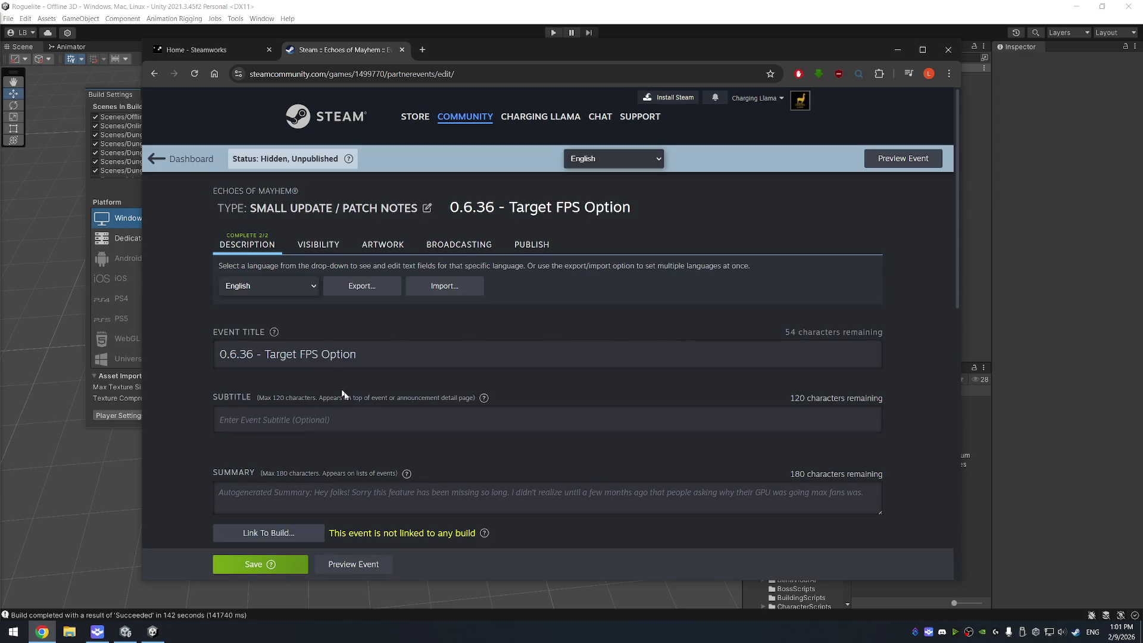
- Change the cloned event's title to '0.6.37 - Target FPS Option'
triple_click(250, 354)
left_click(250, 354)
key("Delete")
type("7")
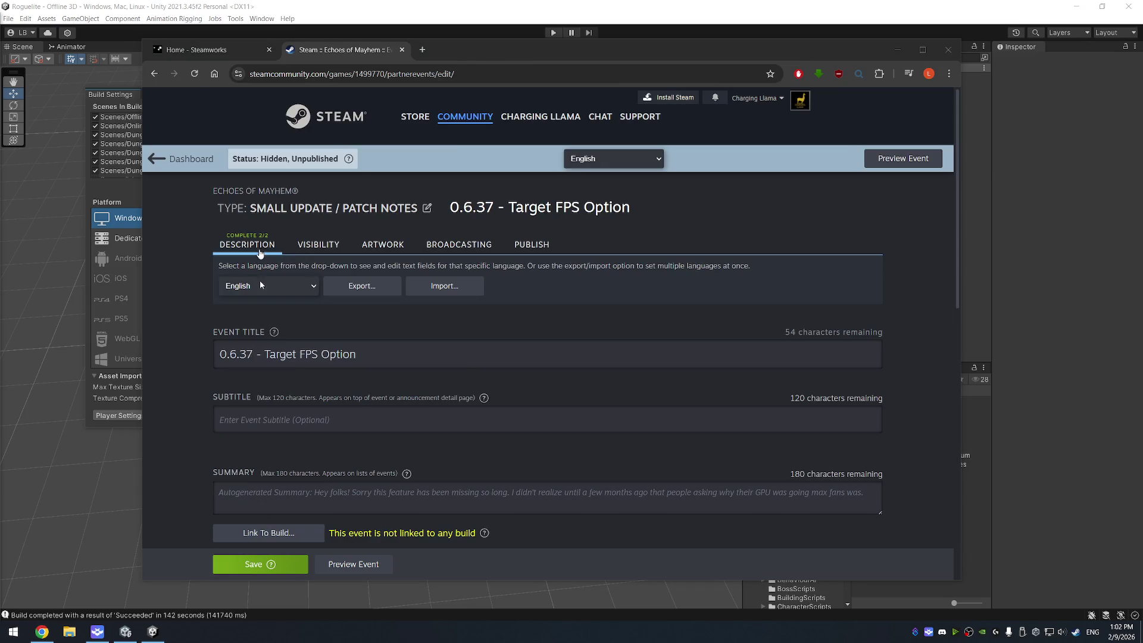
key("ctrl+a")
mouse_move(500, 53)
left_mouse_down()
mouse_move(858, 78)
mouse_move(779, 123)
left_mouse_up()
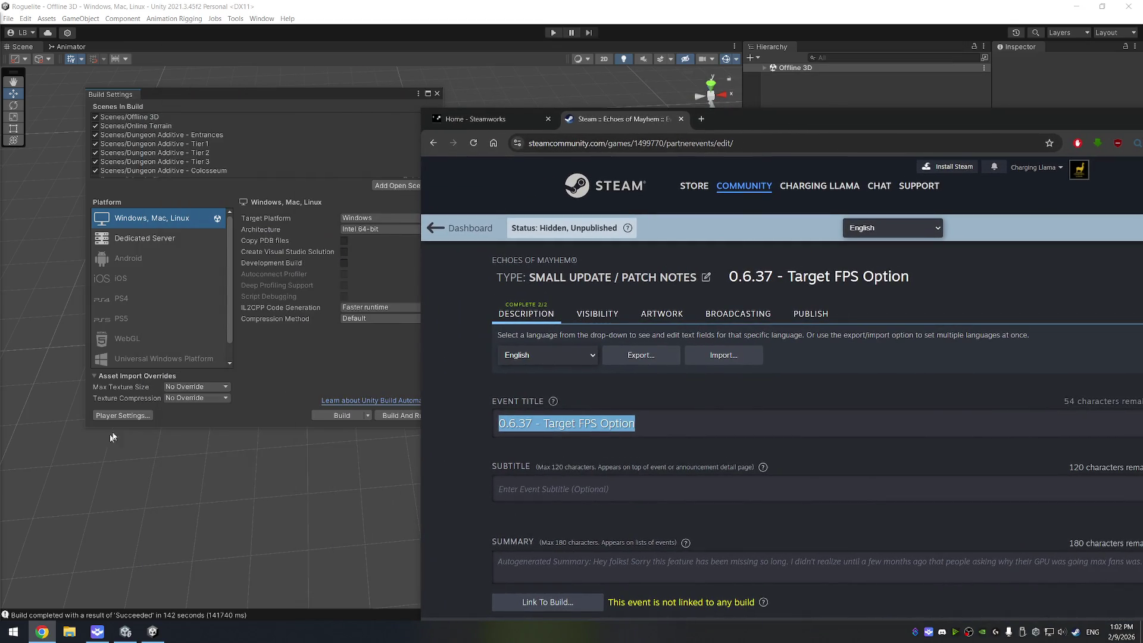
left_click(109, 439)
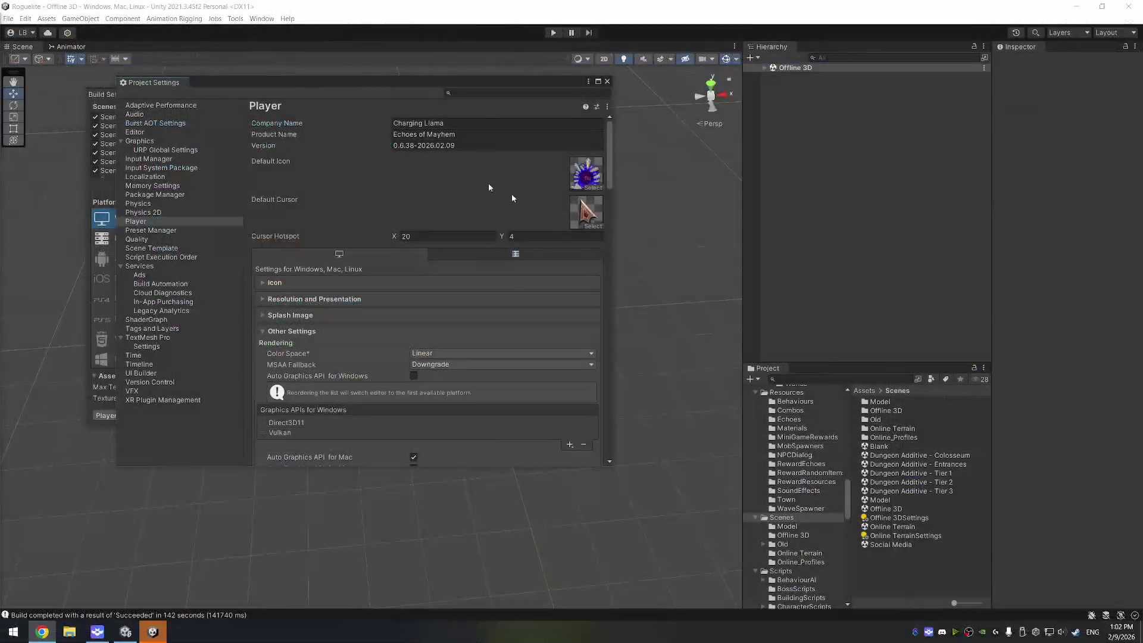
left_click(607, 82)
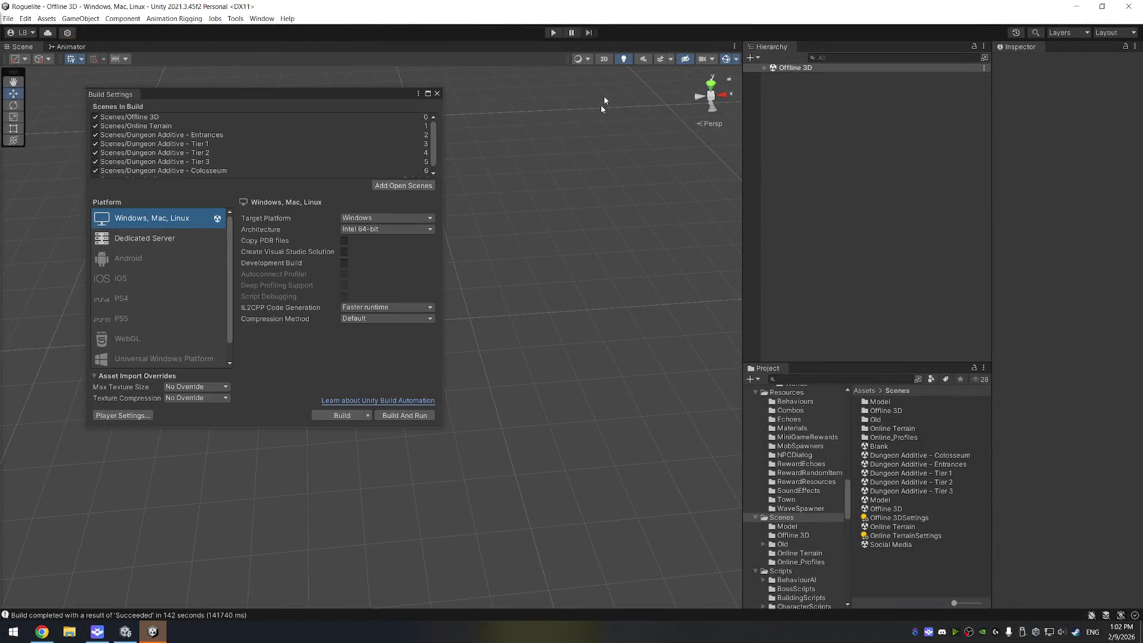
mouse_move(41, 632)
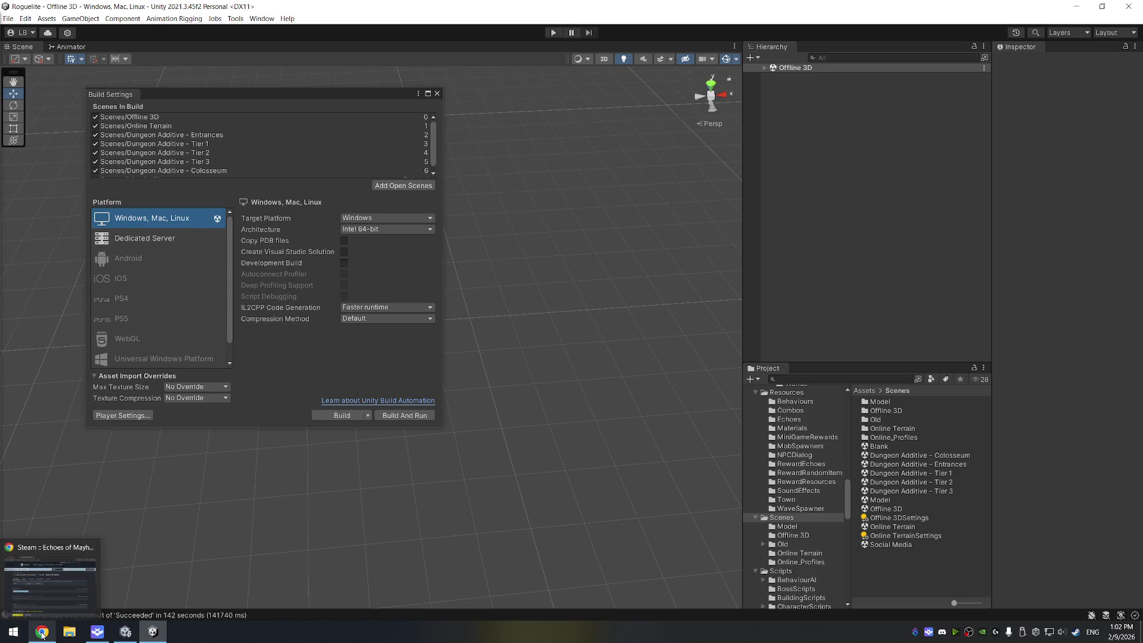
left_click(50, 580)
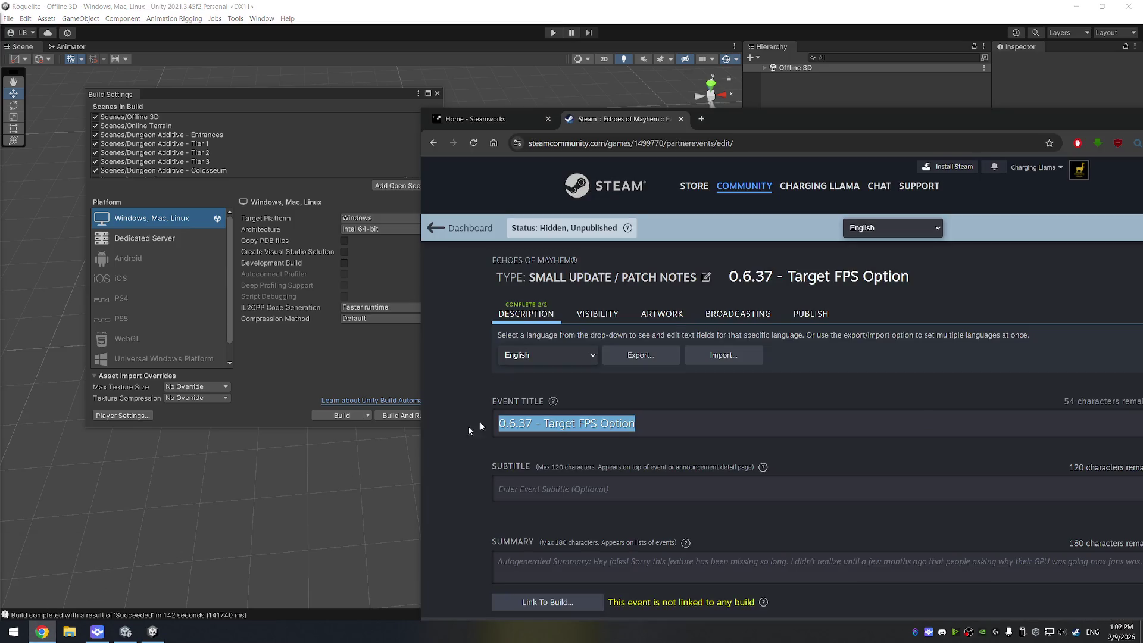
- Retitle the event '0.6.38 - Updates and Fixes'
left_click(526, 423)
key("Delete")
type("8")
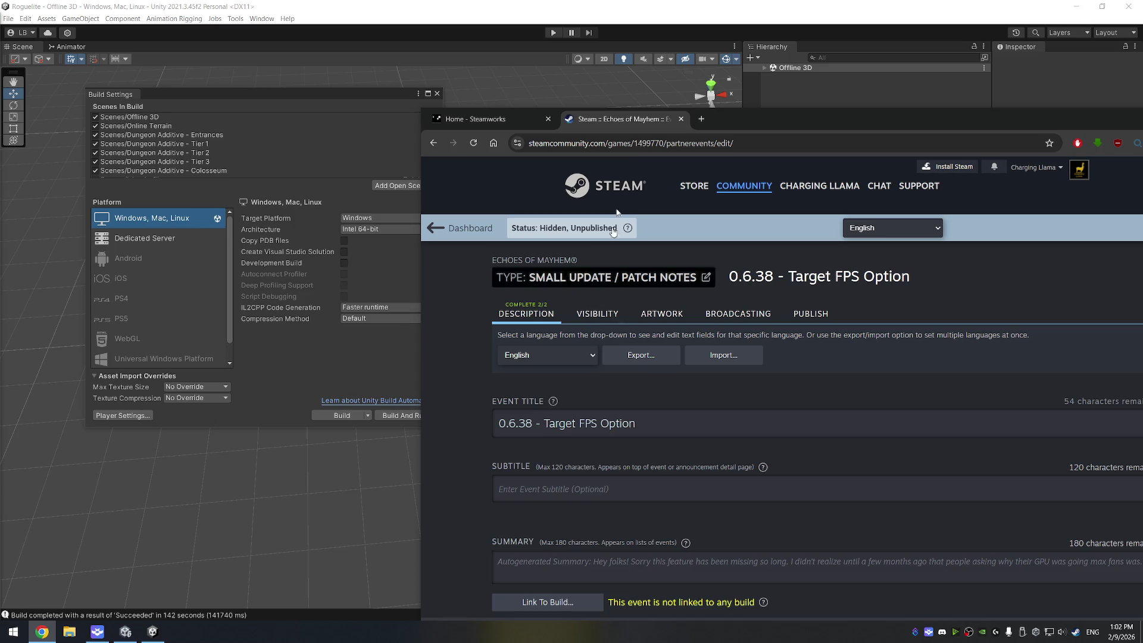
left_click_drag(763, 120, 584, 57)
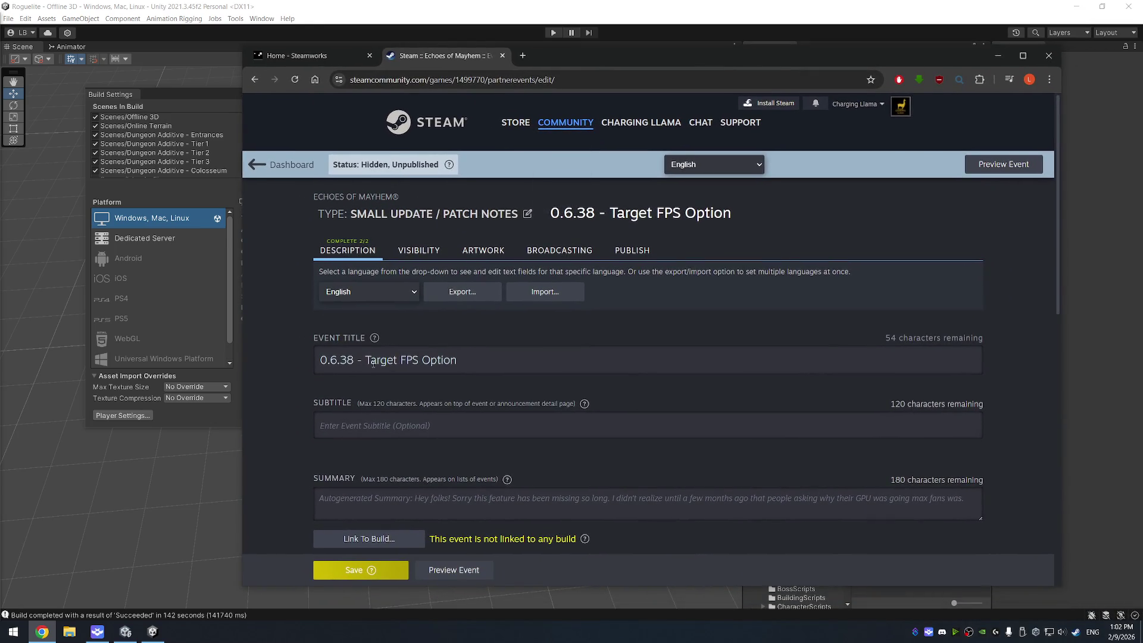
left_click_drag(365, 360, 508, 359)
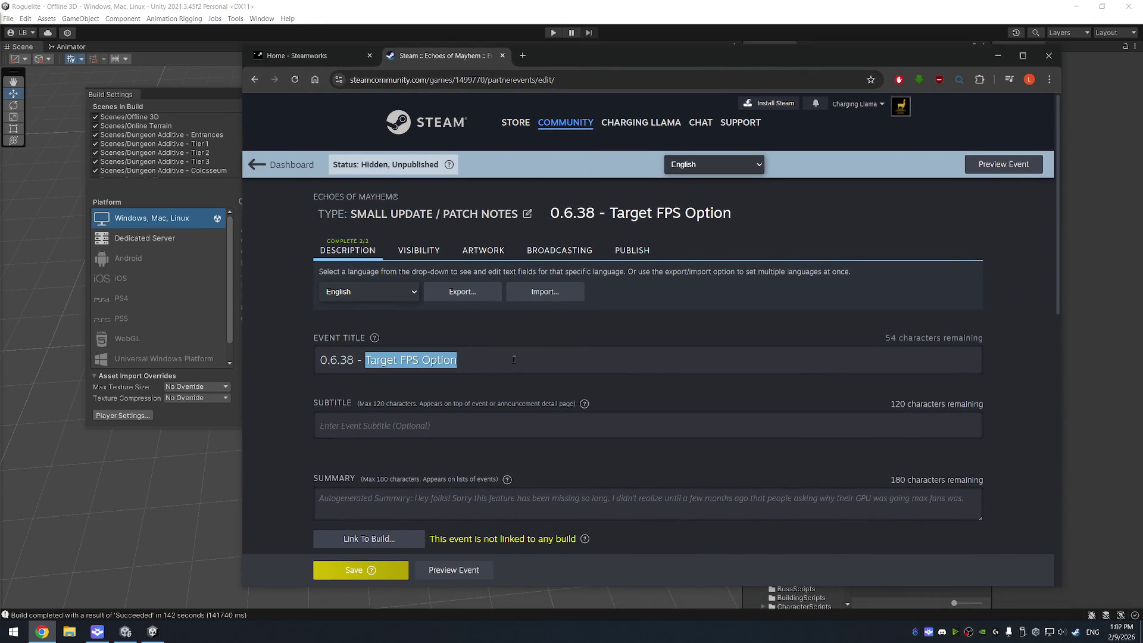
type("Yodate")
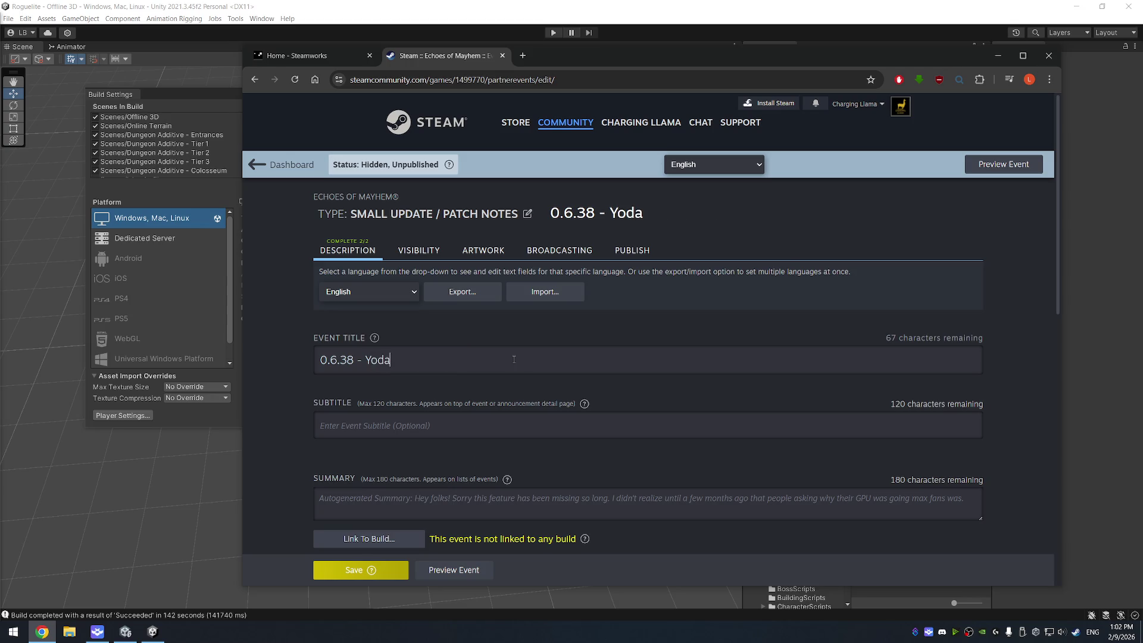
key("BackSpace")
key("BackSpace")
key("BackSpace")
key("BackSpace")
type("Updates and Fixes")
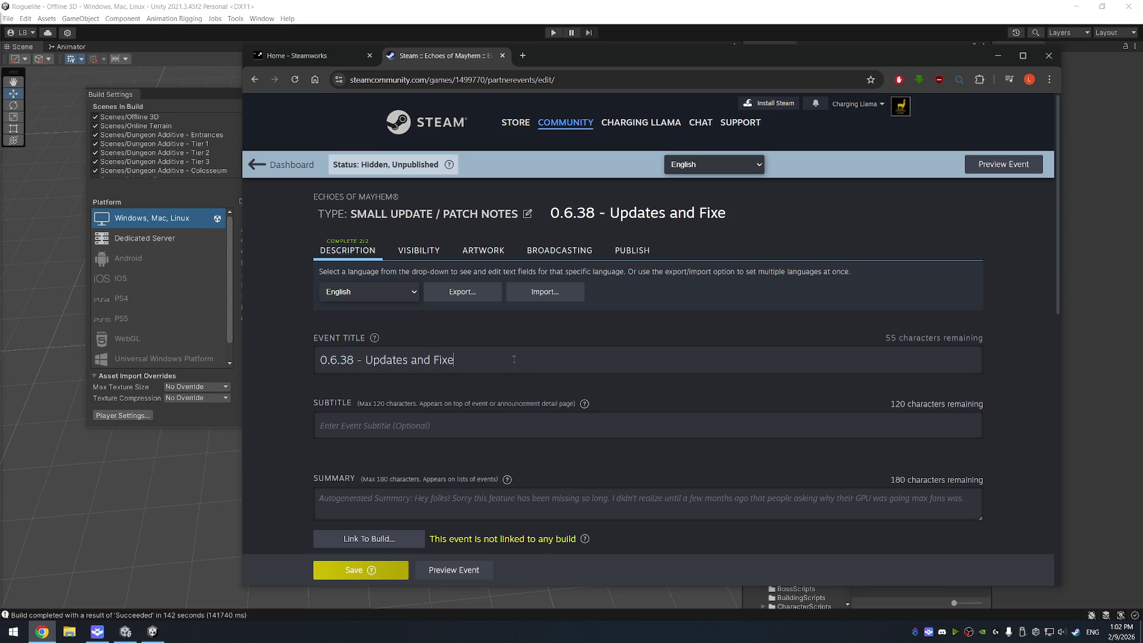
- Link the event to build 21855465 on the default branch
scroll(586, 392, "down", 3)
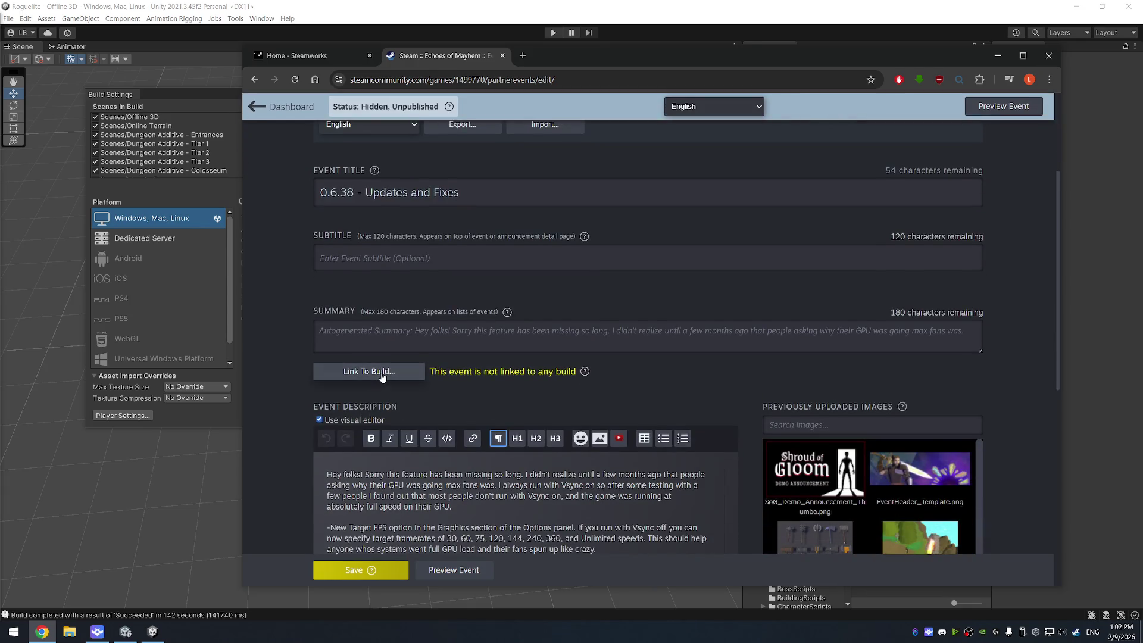
left_click(381, 372)
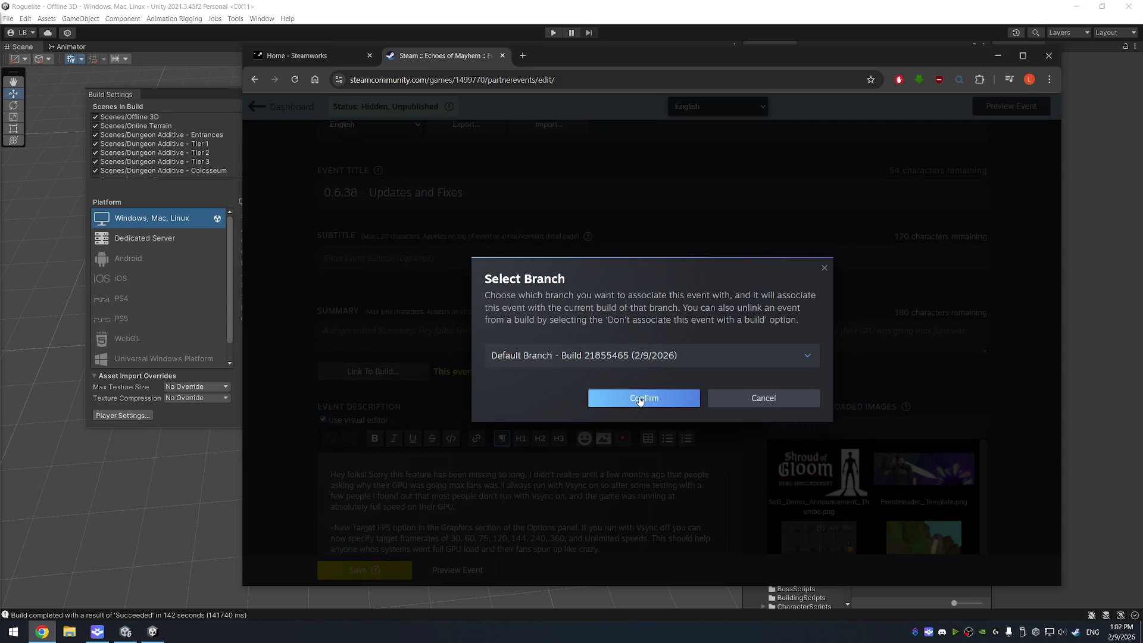
left_click(642, 395)
scroll(552, 364, "down", 4)
scroll(552, 365, "up", 1)
- Replace the description with 'Todays update brings some fixes and a few changes' and the 'hidden' waterfall dash fix
mouse_move(597, 326)
left_mouse_down()
mouse_move(396, 315)
mouse_move(250, 236)
left_mouse_up()
key("BackSpace")
type("Todays ")
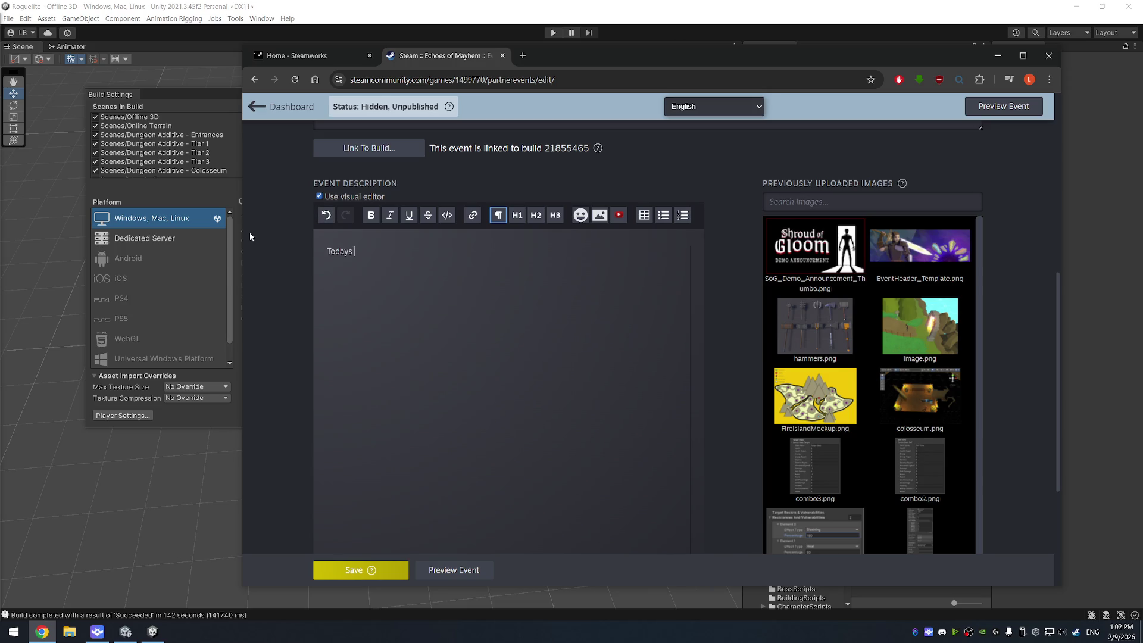
type("update brings some fixes ")
type("and a few changes.")
key("Return")
type("Fixed Dashing through Waterfal")
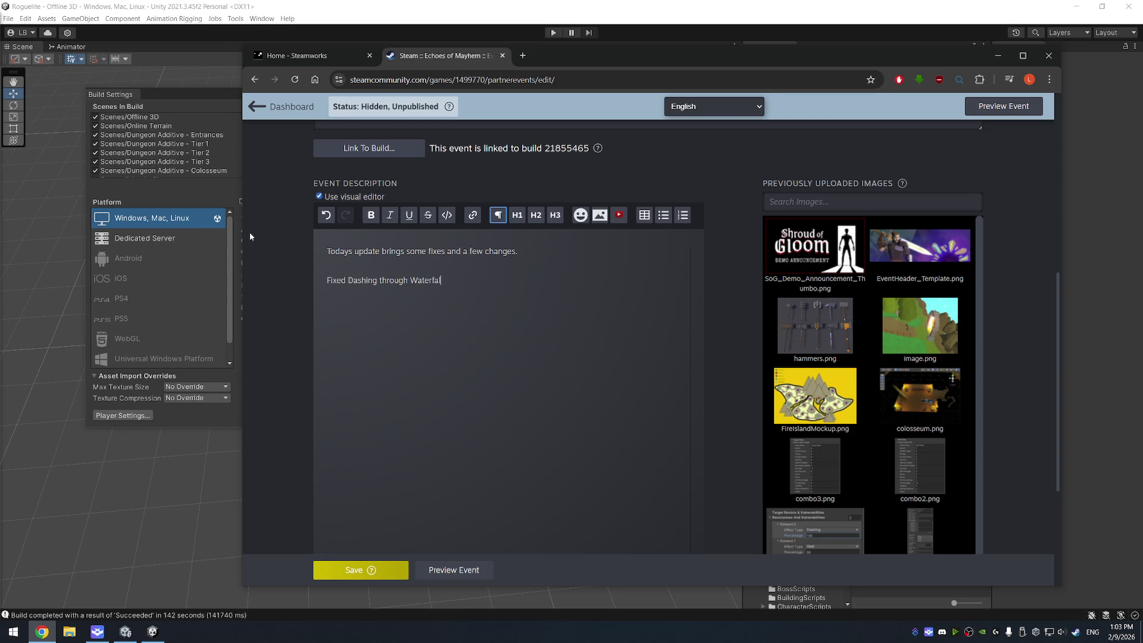
key("BackSpace")
key("BackSpace")
key("BackSpace")
type("\"hidden\" wate")
key("Left")
key("Left")
key("Left")
type("the \"hidden\" w")
type("aterfall area w")
type("ould toss you u")
type("p into the air")
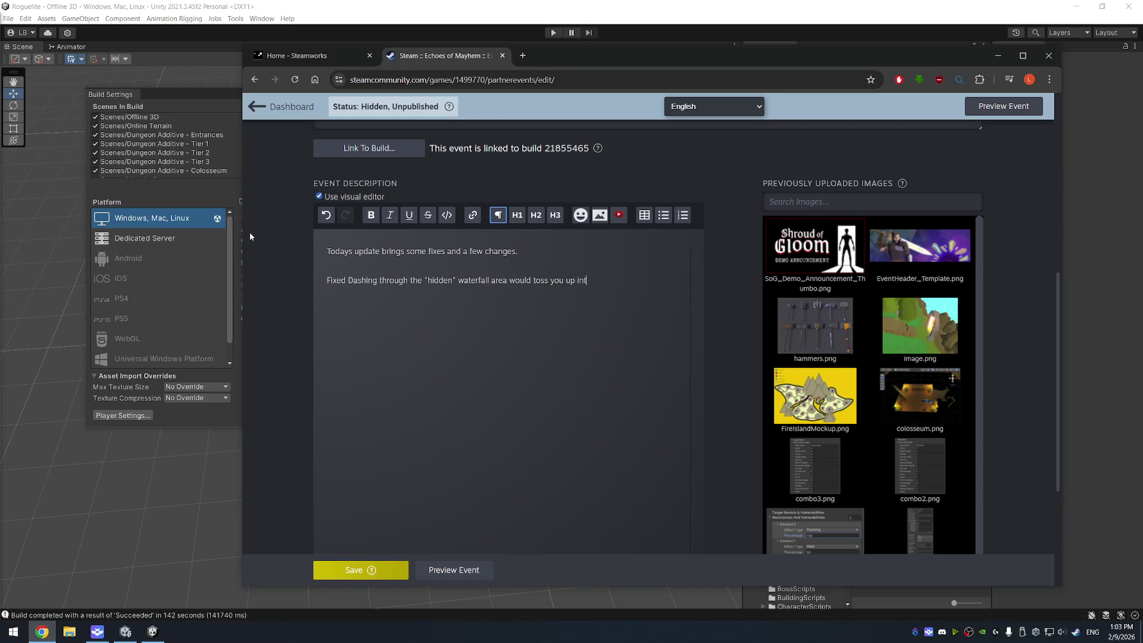
type("500")
type("m")
key("Home")
key("shift+End")
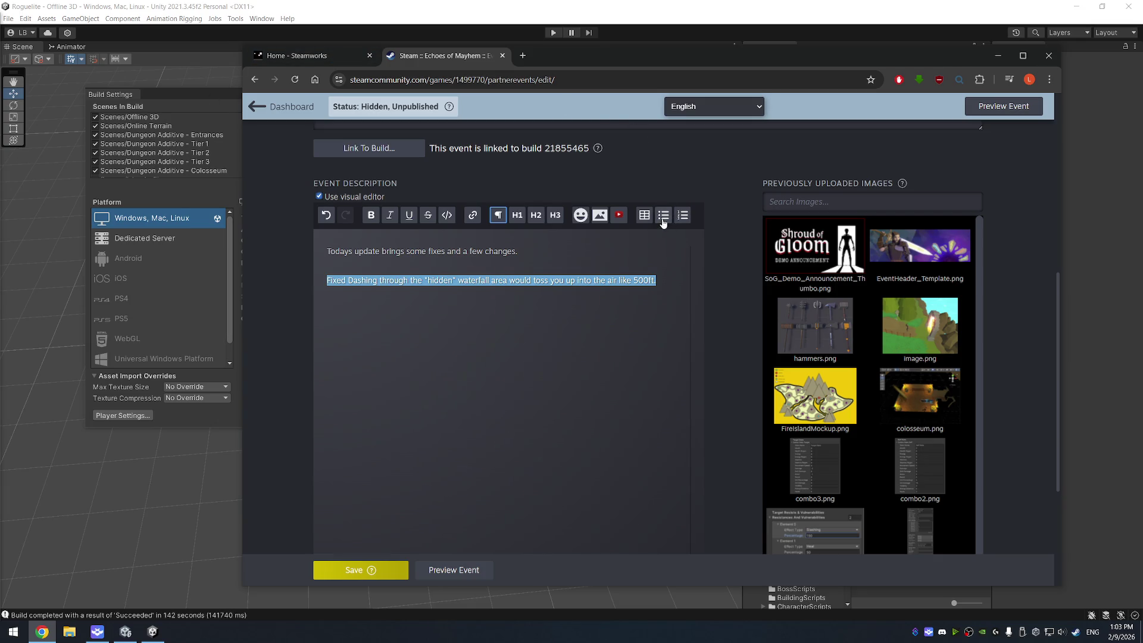
- Make the waterfall fix a bullet and add a Colosseum UI entrance panel fix bullet
left_click(664, 215)
left_click(687, 283)
key("Return")
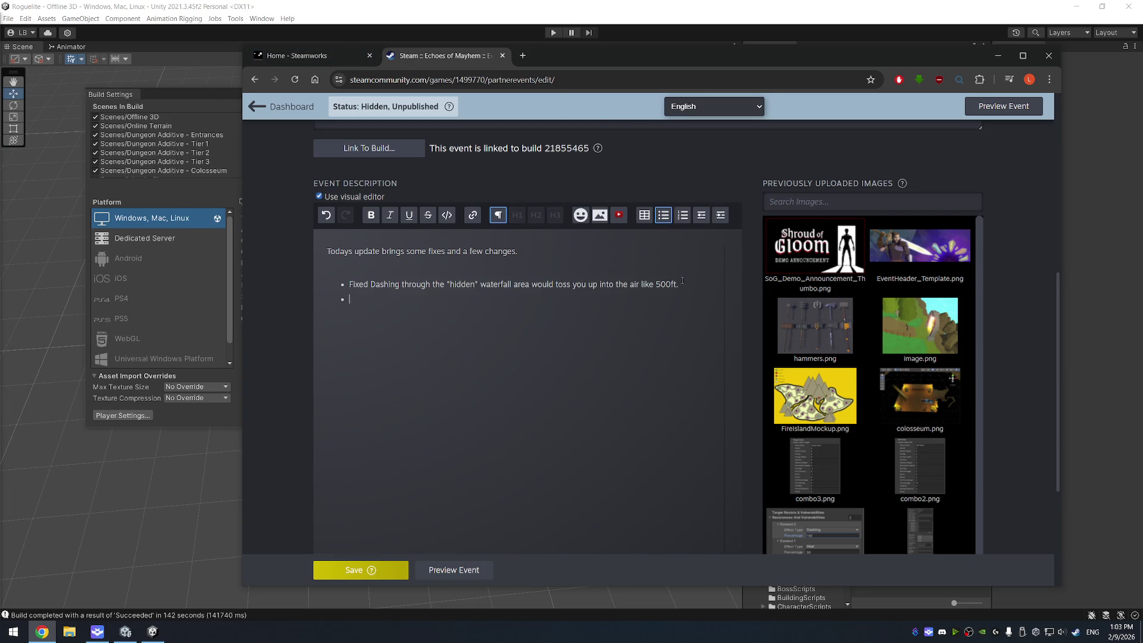
type("Fixed ")
type("Co")
type("lo")
type("sseum ")
type("UI panel being")
key("BackSpace")
key("BackSpace")
key("BackSpace")
type("entrance ")
type("panel sh")
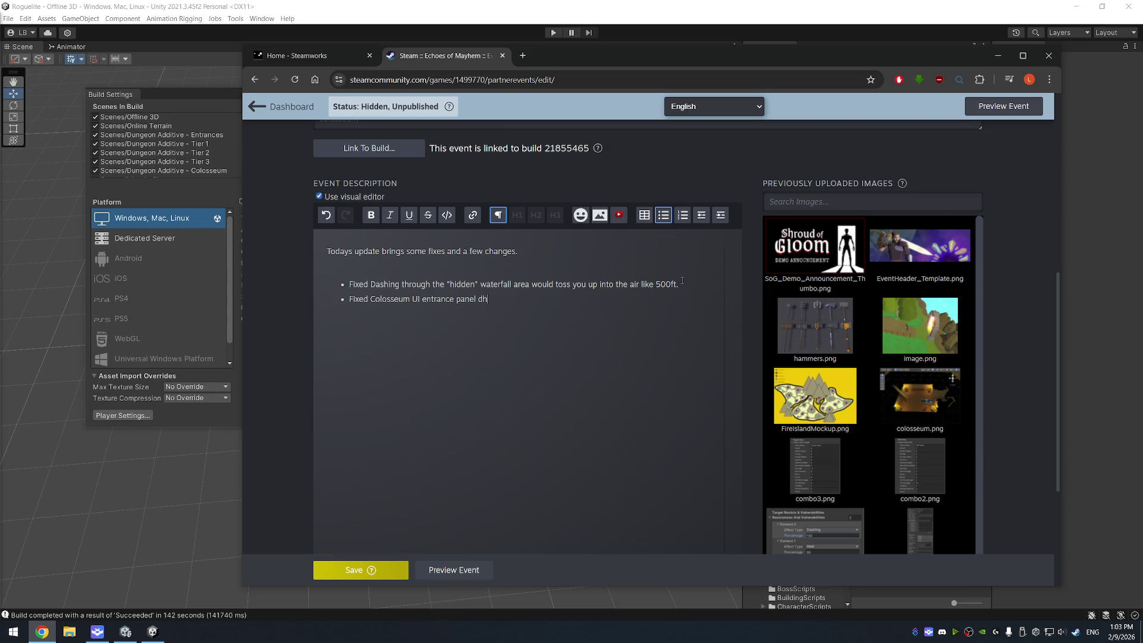
type("owing up when trying to exit")
type(" the colo")
type("sseum")
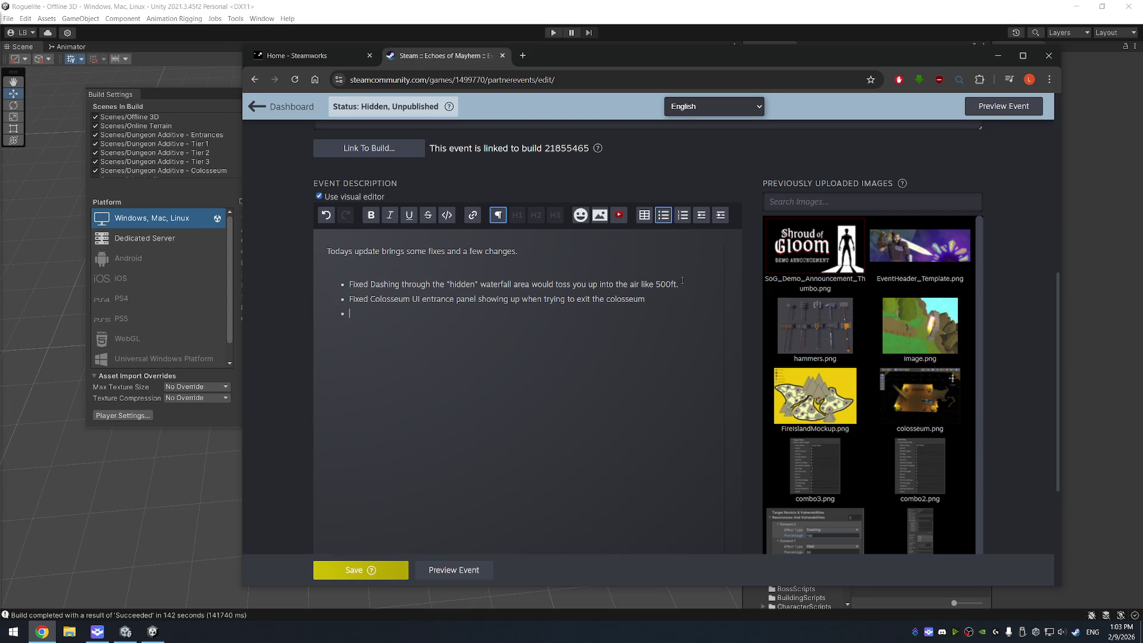
type(" Disabled the Fir")
type("e Island arc")
type("h, this was ")
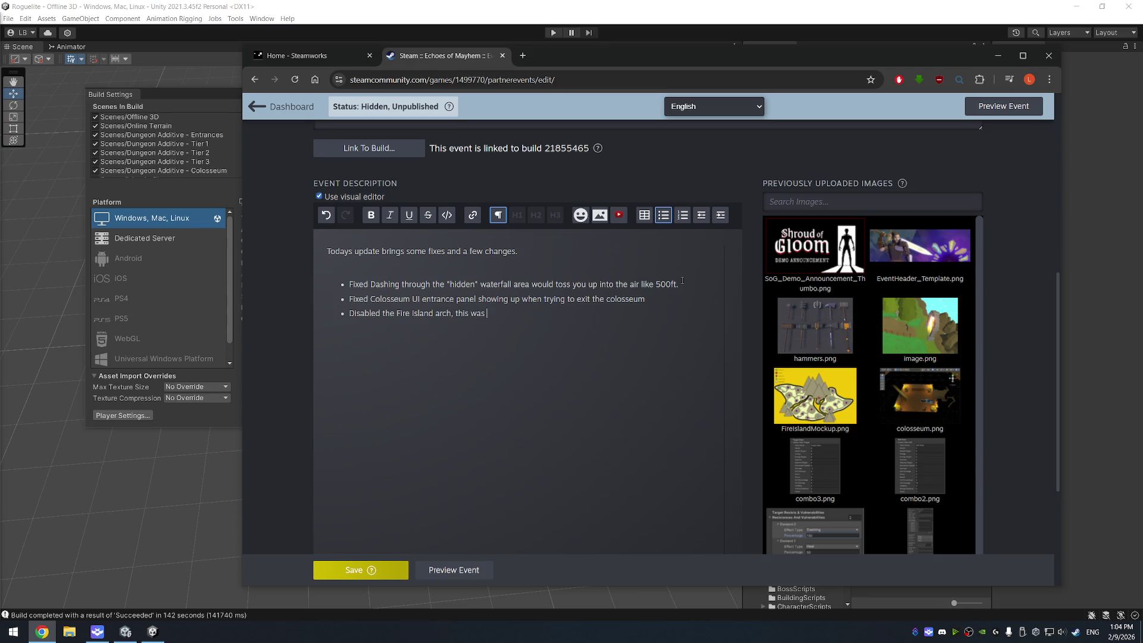
type("left in on accident, I am currently")
type(" working on c")
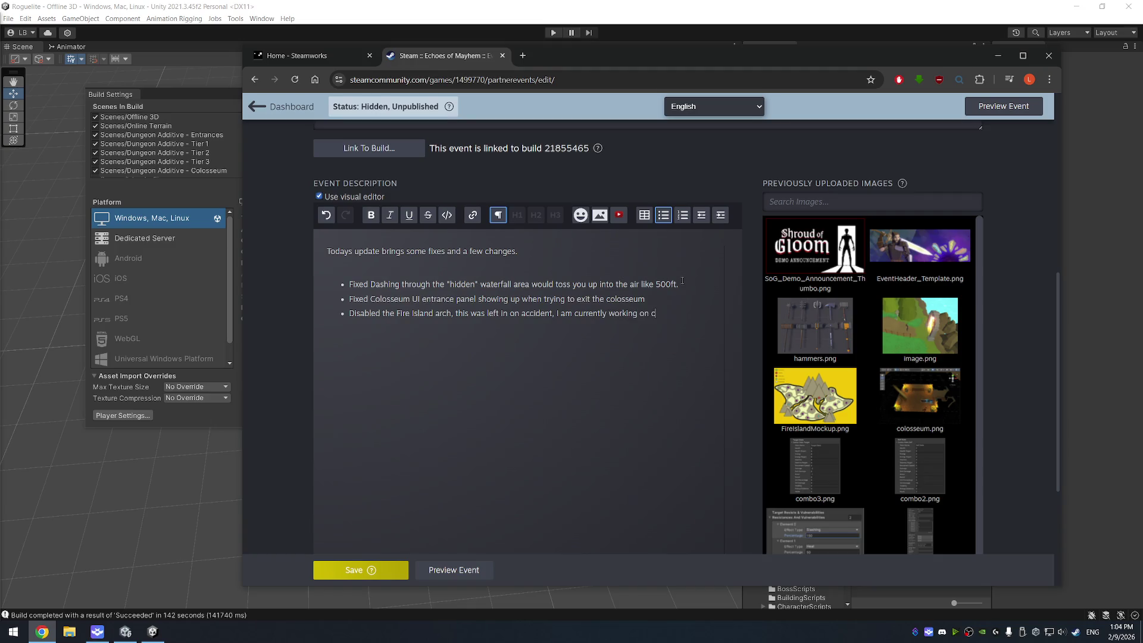
- Add bullets on the disabled Fire Island arch and Elemental Arches for the other elemental islands
key("BackSpace")
type("finish ")
type("ng the fire island.")
type("dded in ")
type("A")
key("BackSpace")
type("lemental Arches")
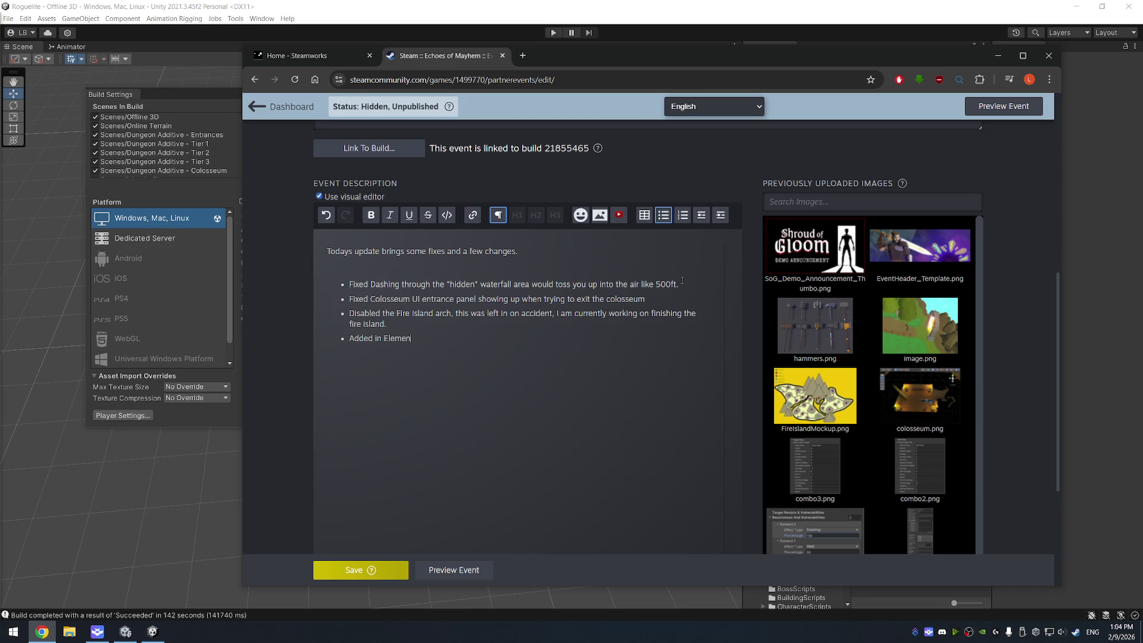
type(" for the other")
type(" element")
type("al Island ")
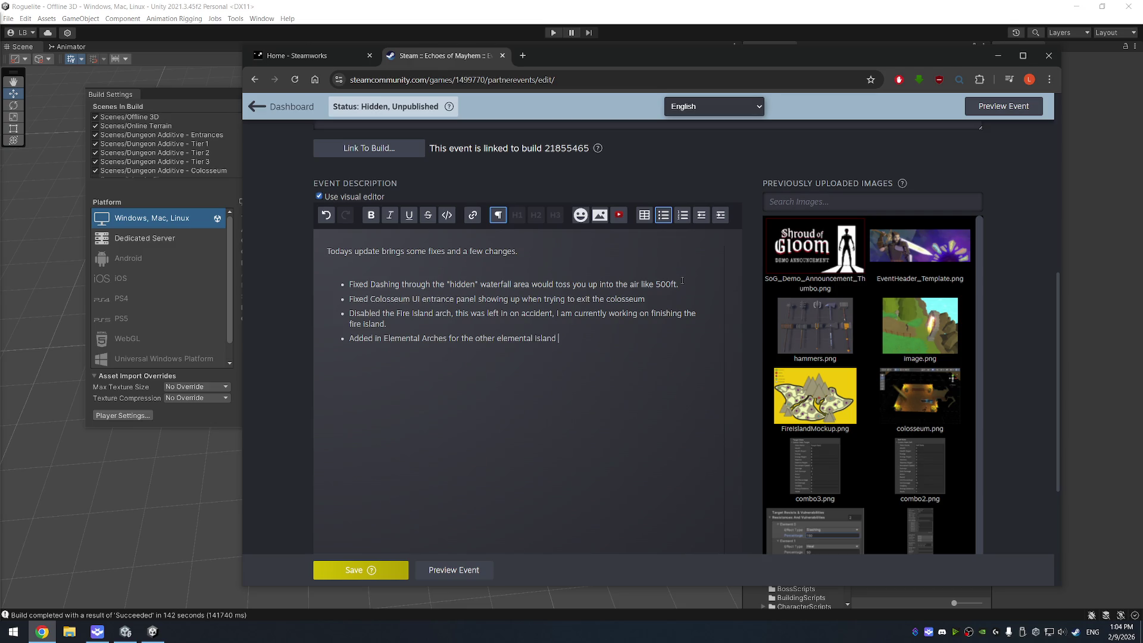
type(" these are also dis")
type("abled but")
type(" wil")
type(" teleport to t")
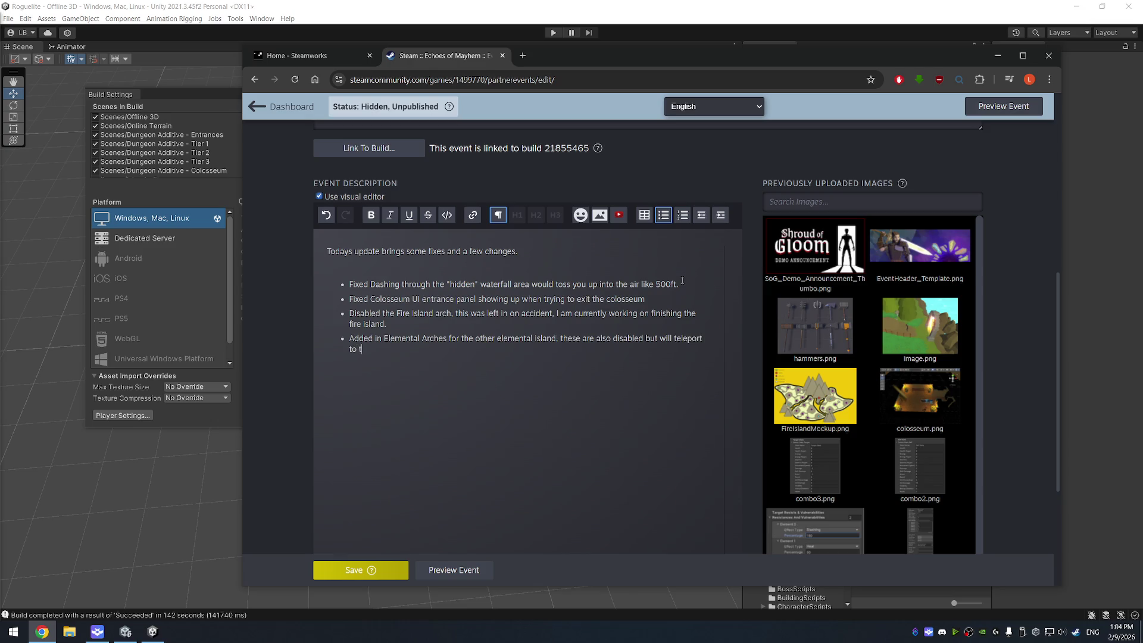
type("he future ")
type("remaining islands")
- Add a thank-you line for following the Echoes of Mayhem solo dev adventure, sign off, and save
key("Return")
key("Return")
type("Thanks for sticking with me in this solo deve")
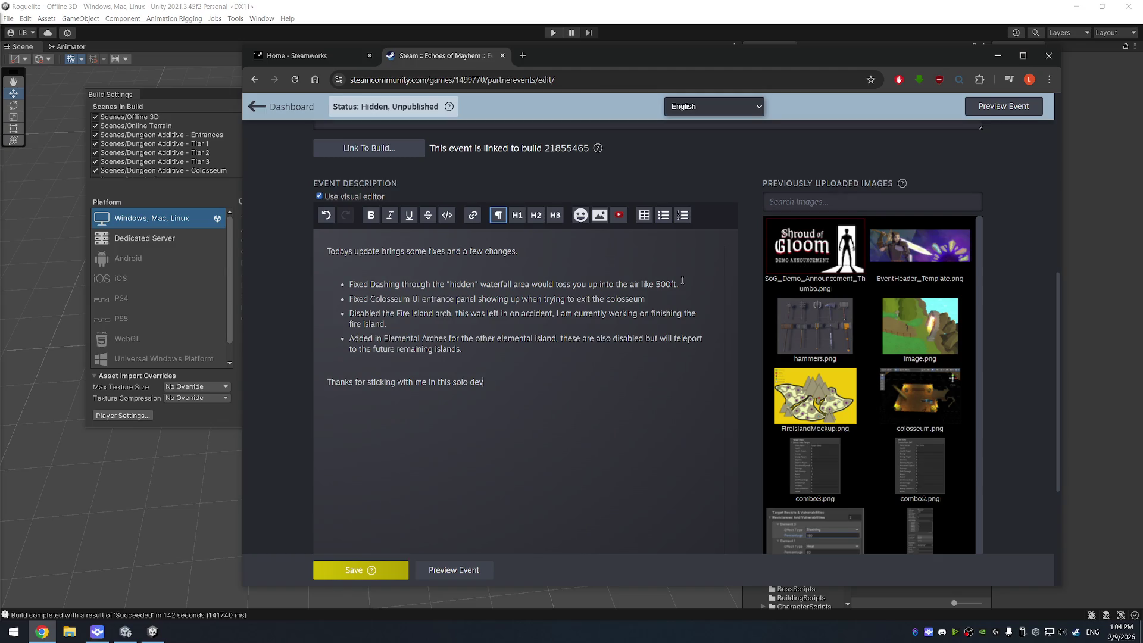
type(" adventure that i ")
type(" i call Echoe")
type("s of May")
type("hame")
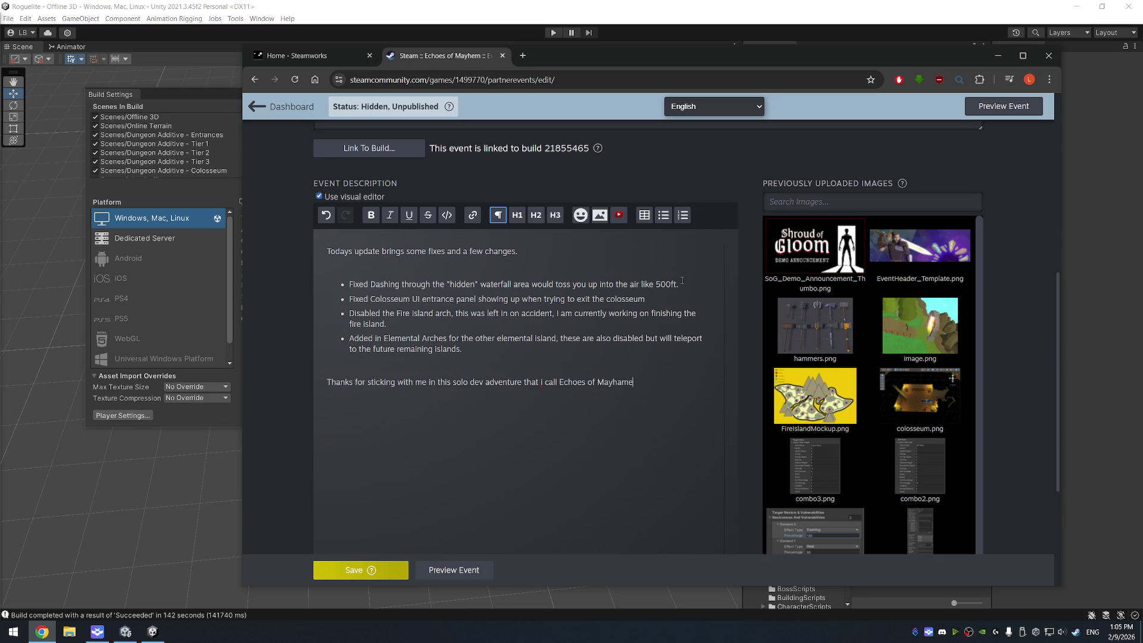
key("BackSpace")
key("BackSpace")
type("em!")
type("trom")
left_click(359, 573)
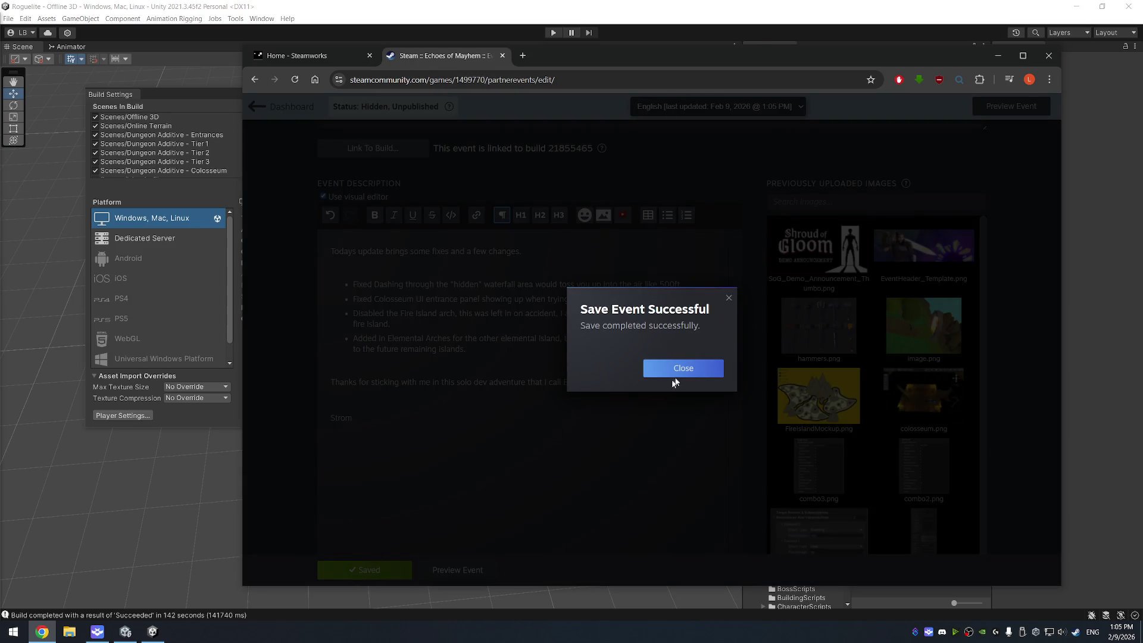
- Set EventHeader_Template from previously uploaded images as the event's header image
left_click(682, 369)
left_click(420, 251)
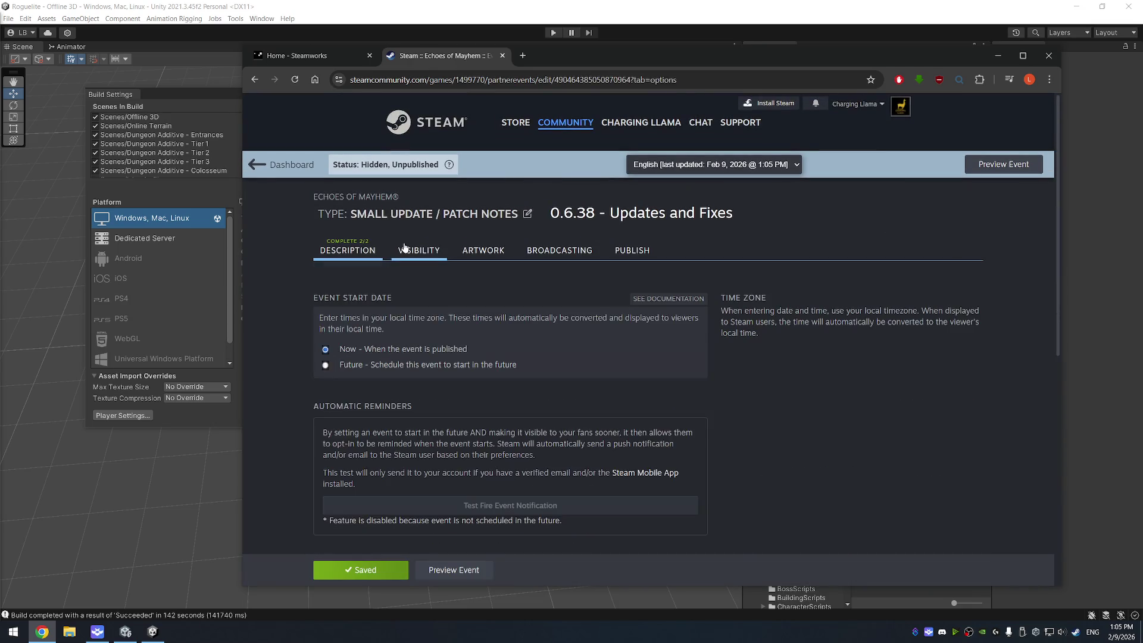
left_click(472, 256)
left_click(686, 450)
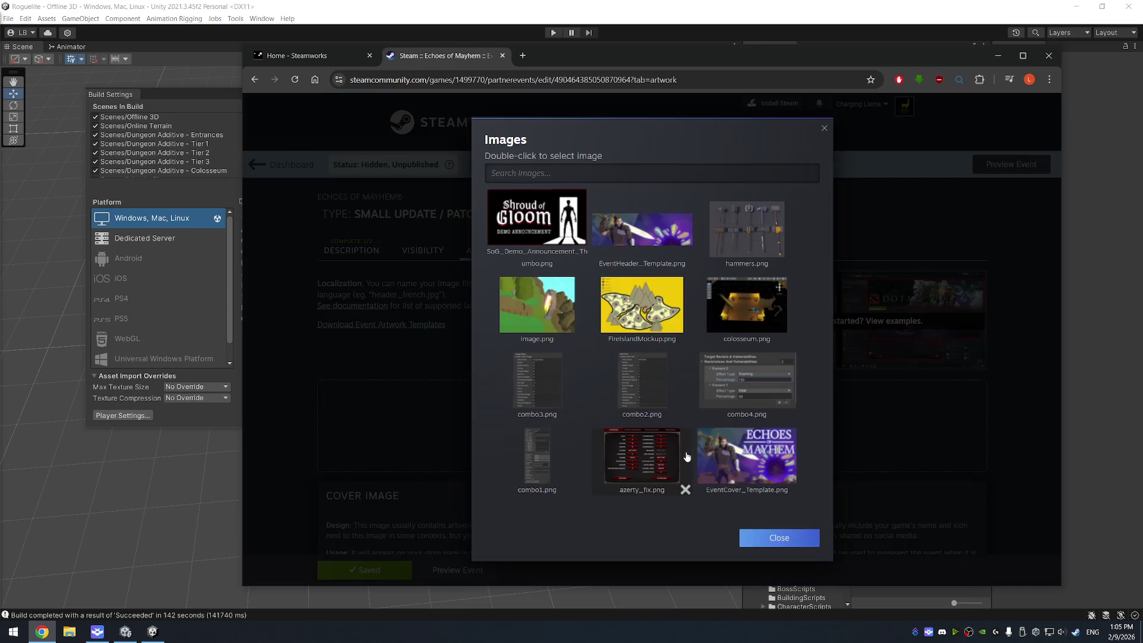
double_click(642, 228)
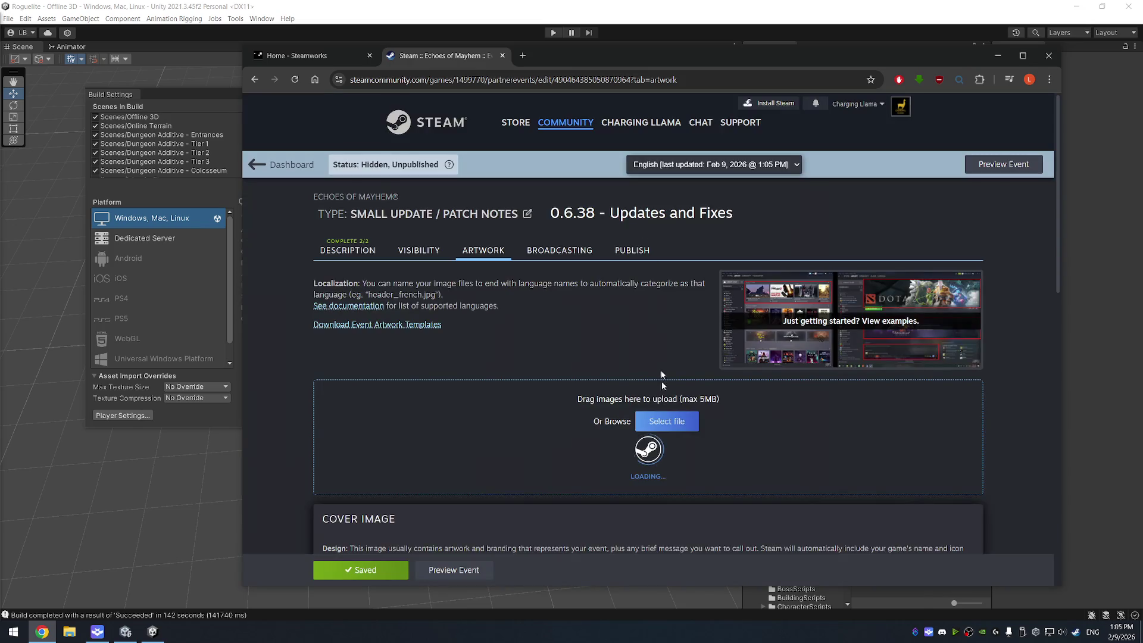
- Add EventCover_Template as the cover image and upload both images
left_click(672, 426)
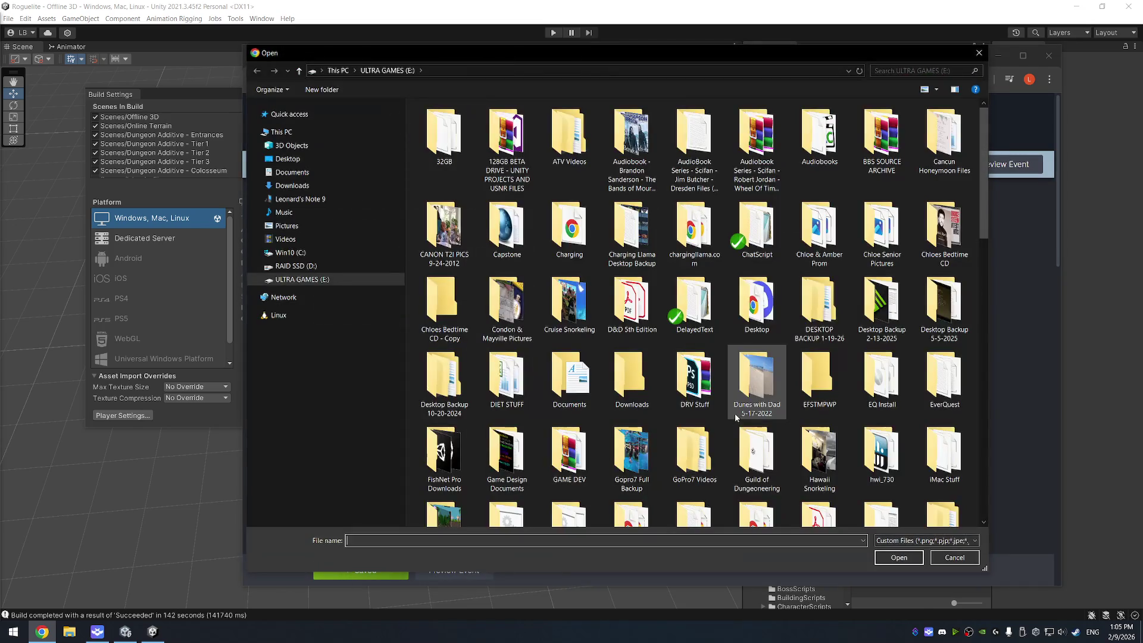
left_click(954, 557)
left_click(690, 454)
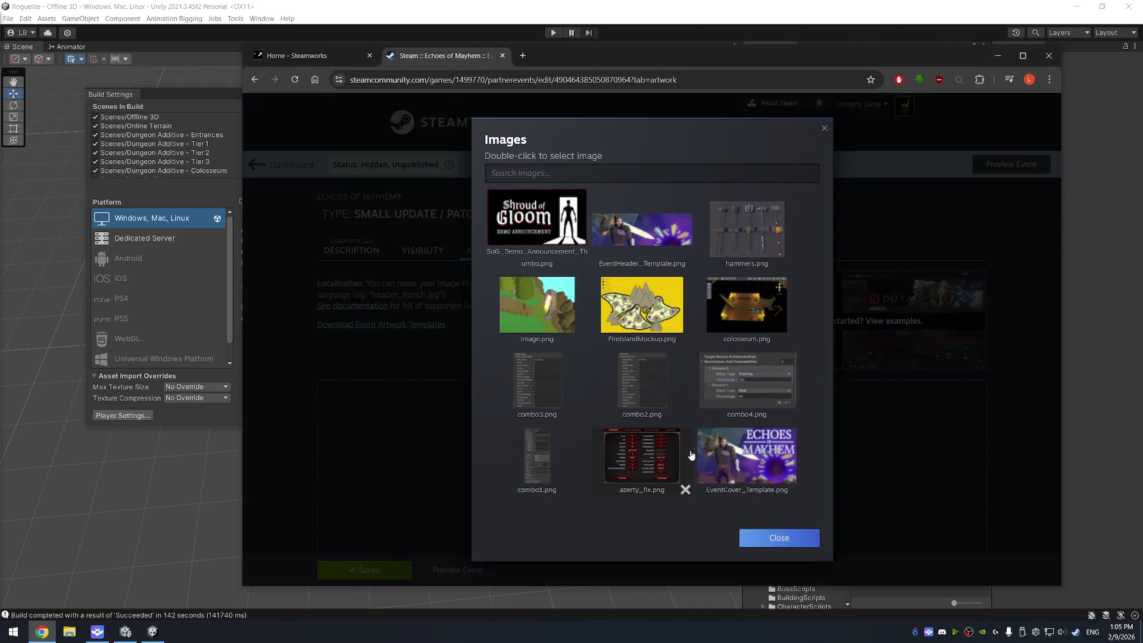
double_click(744, 458)
scroll(742, 453, "down", 3)
left_click(587, 487)
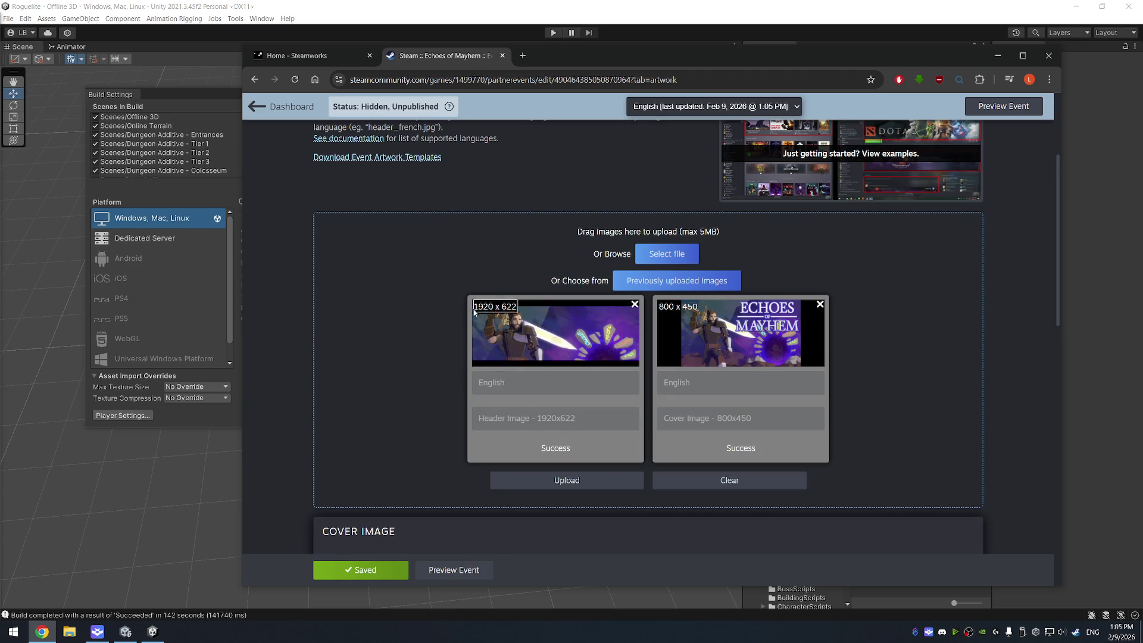
scroll(444, 299, "up", 3)
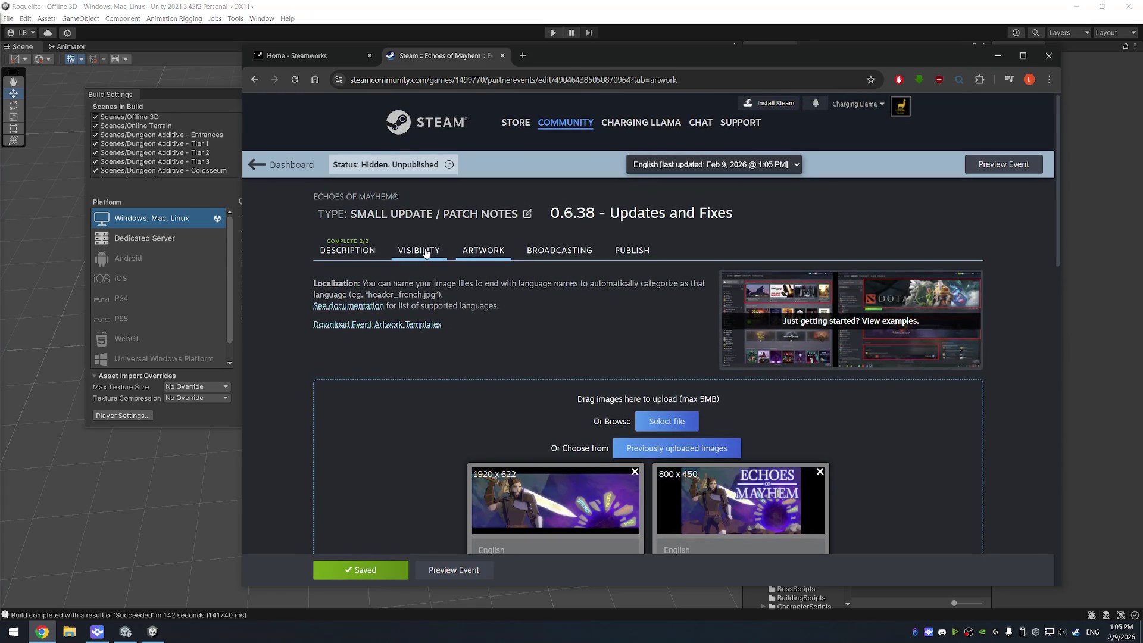
left_click(426, 253)
- Turn Featured Event on for the Library Game Detail page and save the event
scroll(450, 270, "down", 5)
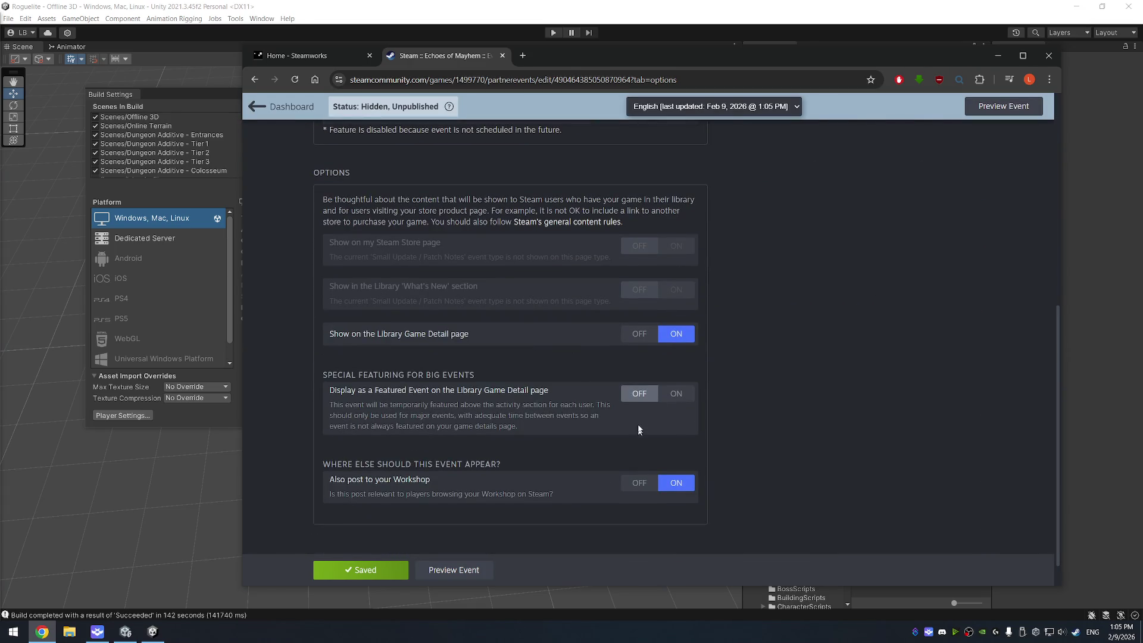
left_click(665, 405)
scroll(619, 388, "up", 5)
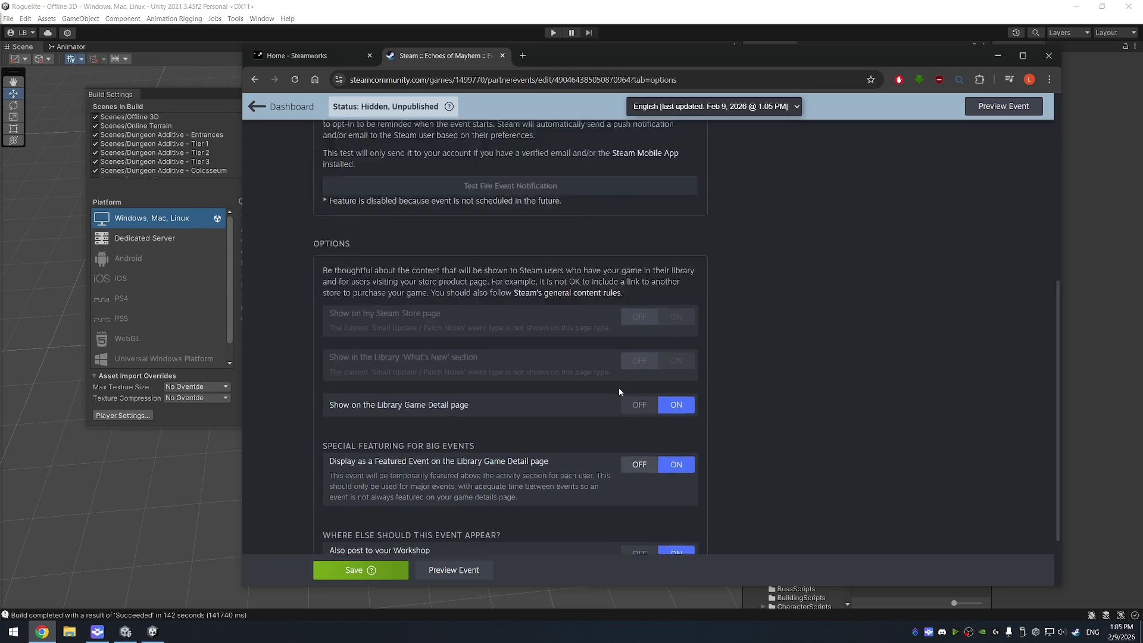
scroll(493, 229, "up", 3)
left_click(483, 250)
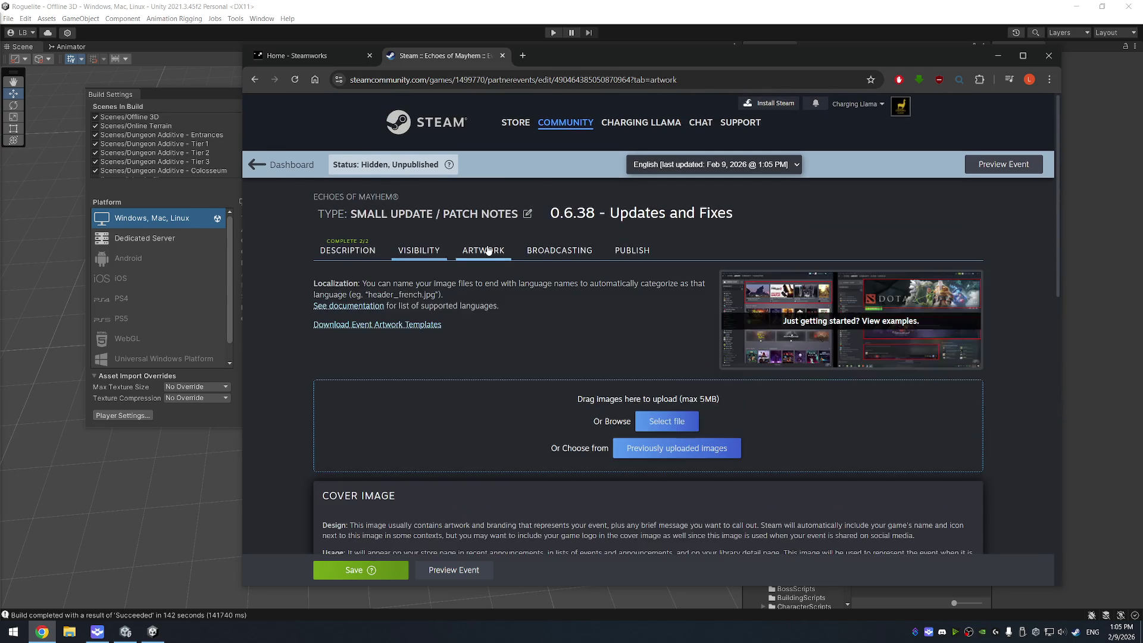
left_click(557, 253)
left_click(622, 251)
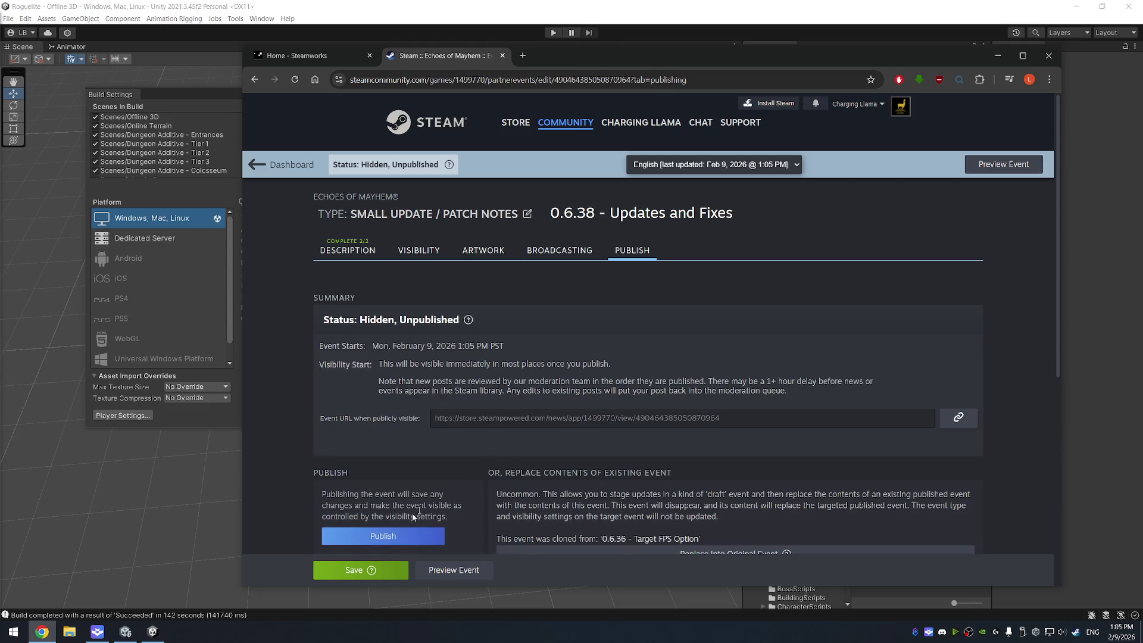
left_click(369, 569)
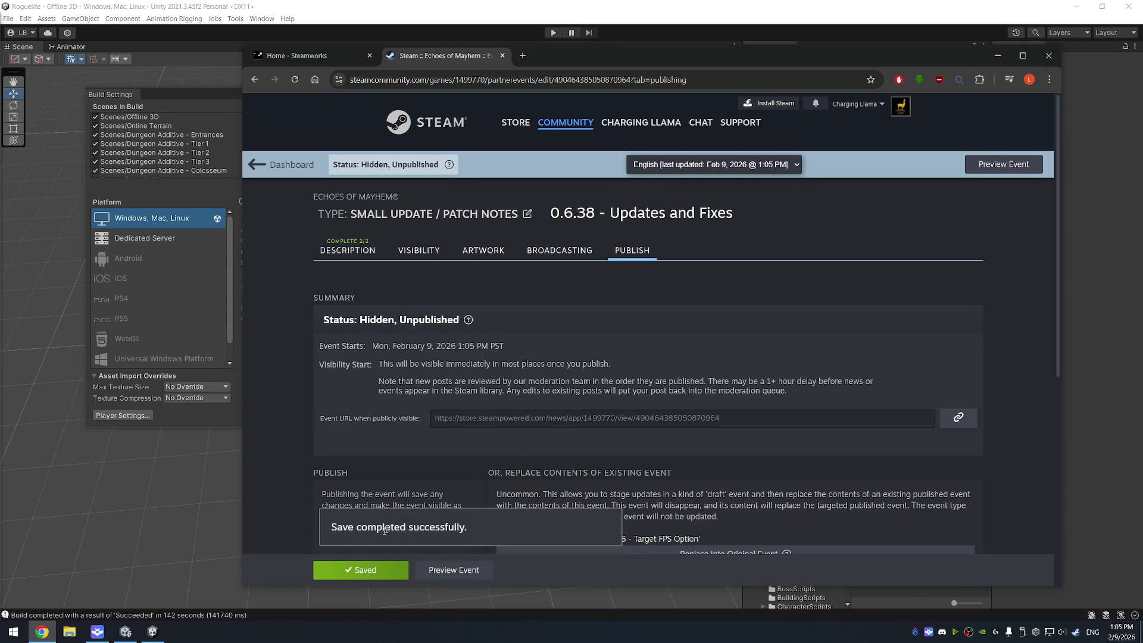
- Publish the event publicly and dismiss the success message
scroll(387, 484, "down", 5)
left_click(387, 201)
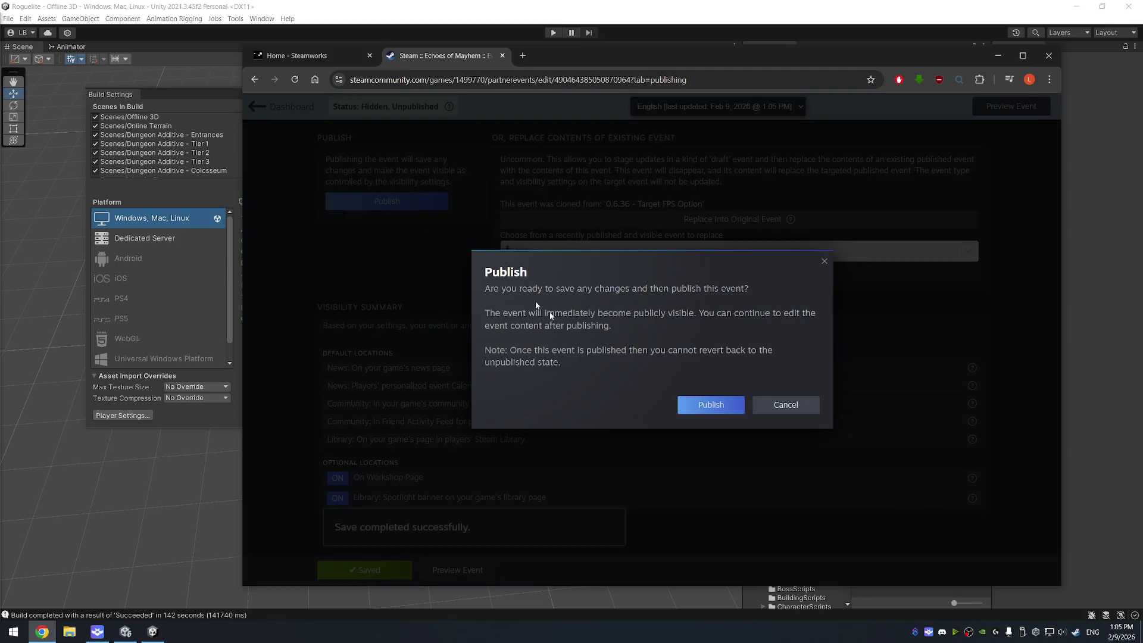
left_click(705, 402)
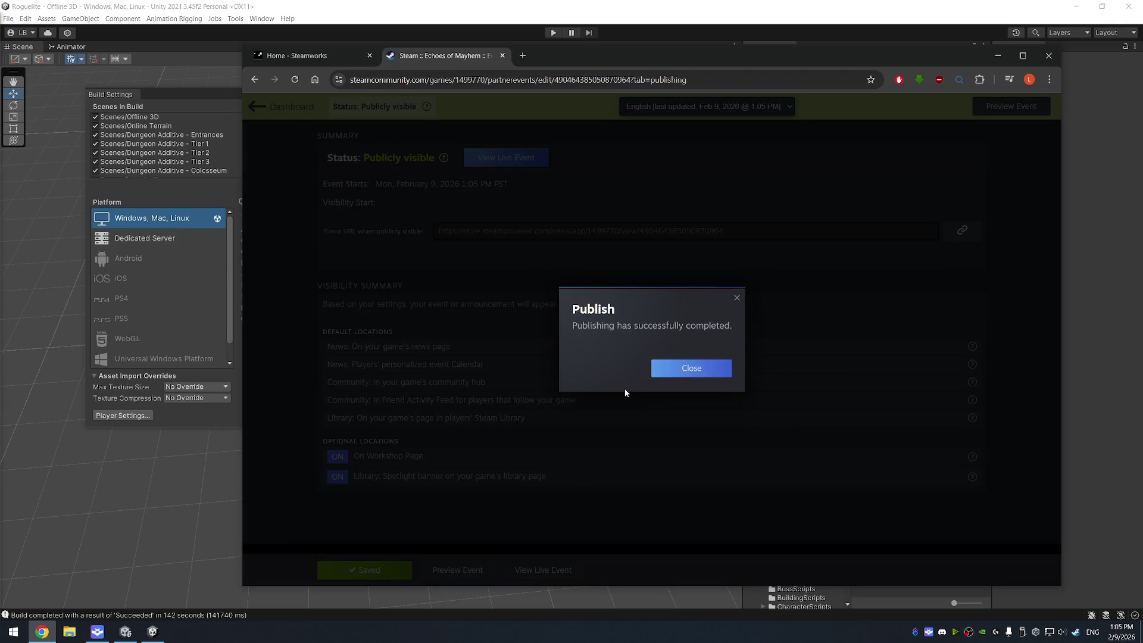
left_click(703, 369)
scroll(355, 179, "up", 5)
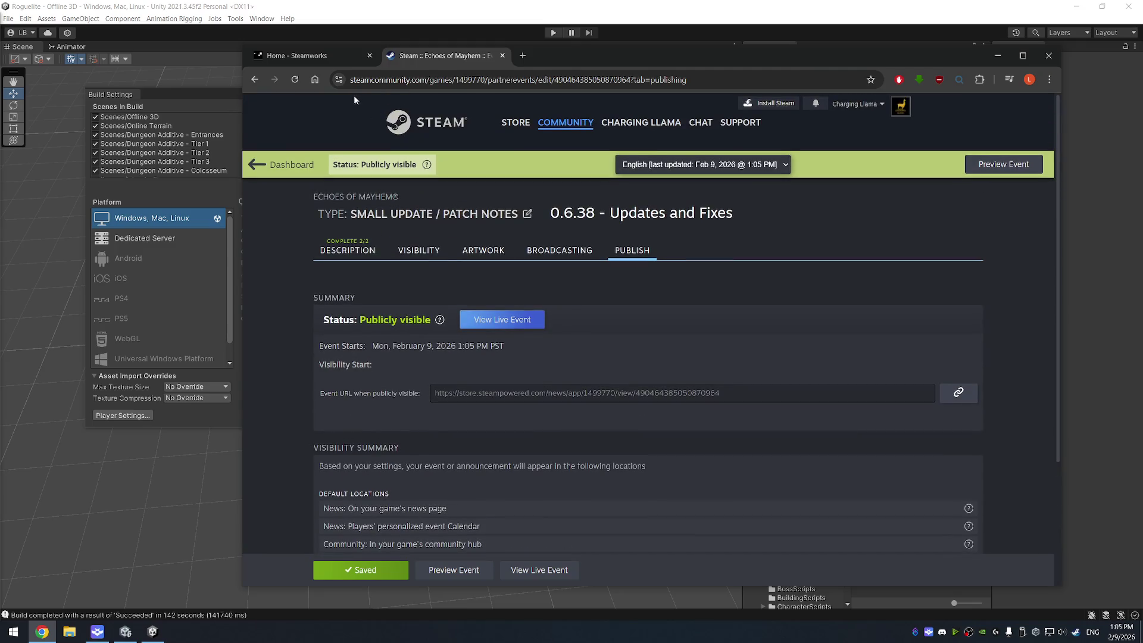
- Close the event pages and open the Echoes of Mayhem app's Publish page
left_click(298, 56)
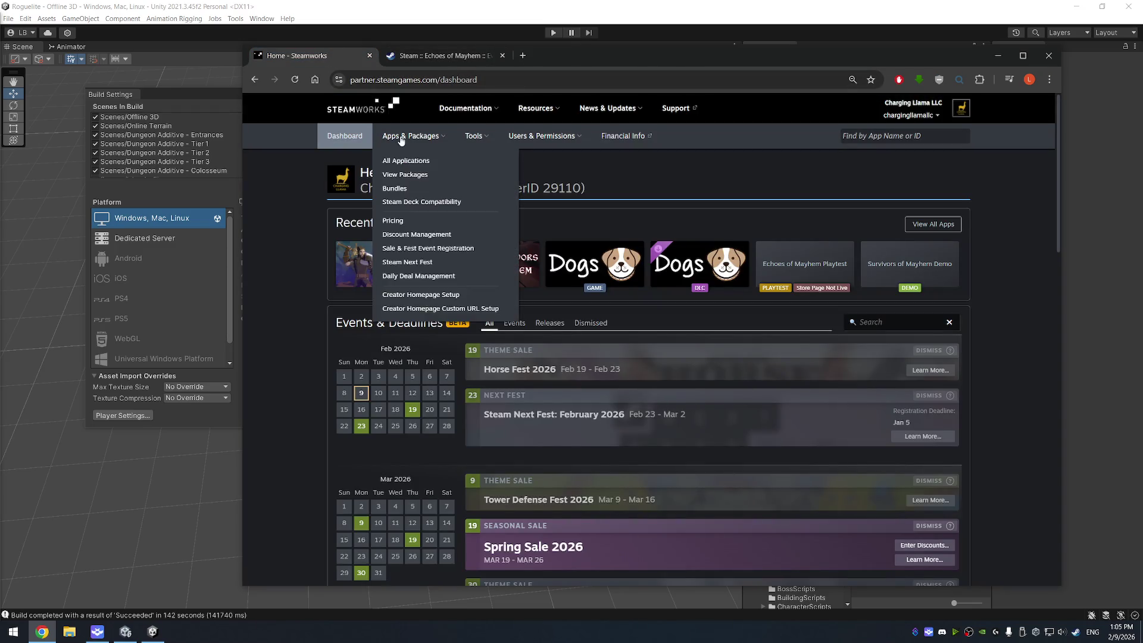
left_click(500, 55)
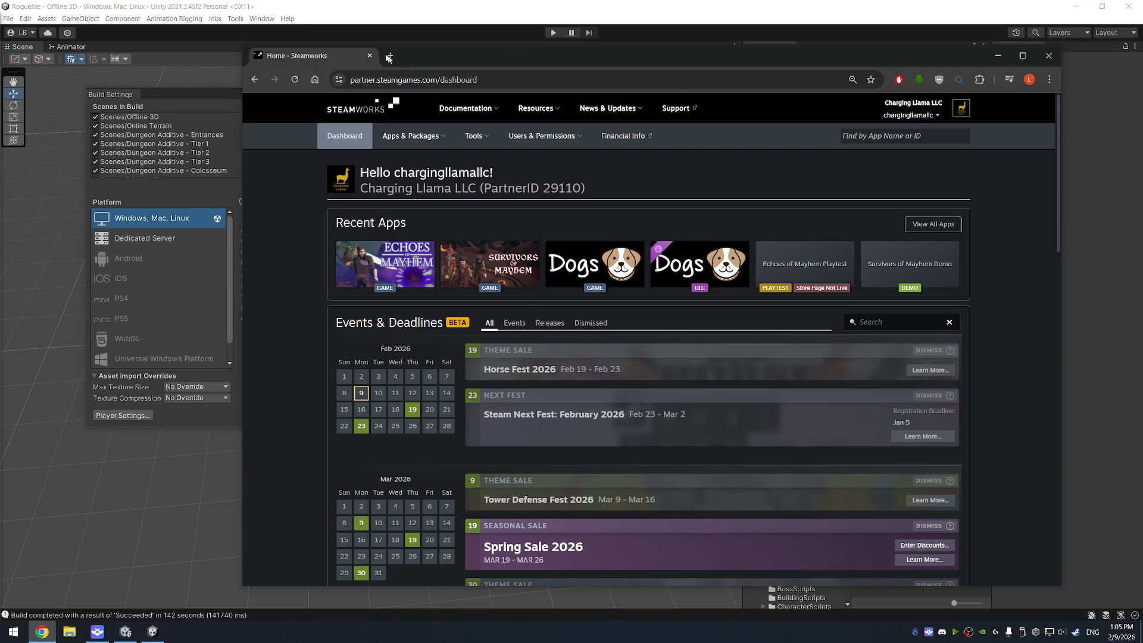
left_click(392, 56)
left_click(288, 101)
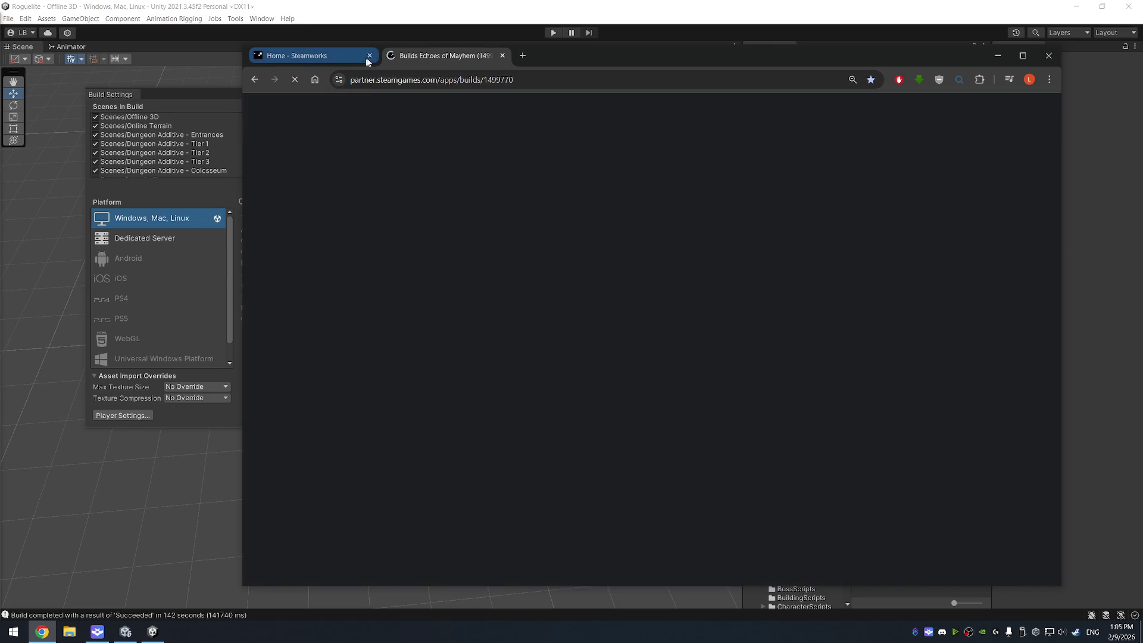
left_click(369, 56)
left_click(827, 238)
- Publish the pending app changes to Steam, confirming with 'STEAMWORKS', then close the browser
left_click(366, 420)
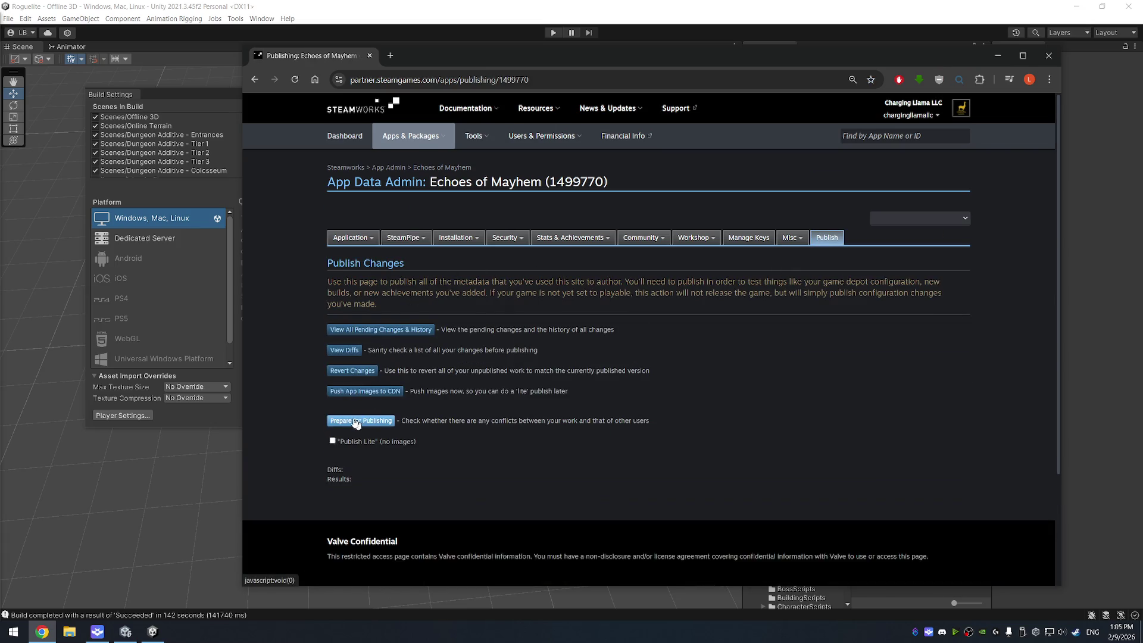
scroll(357, 357, "down", 2)
left_click(349, 314)
left_click(371, 348)
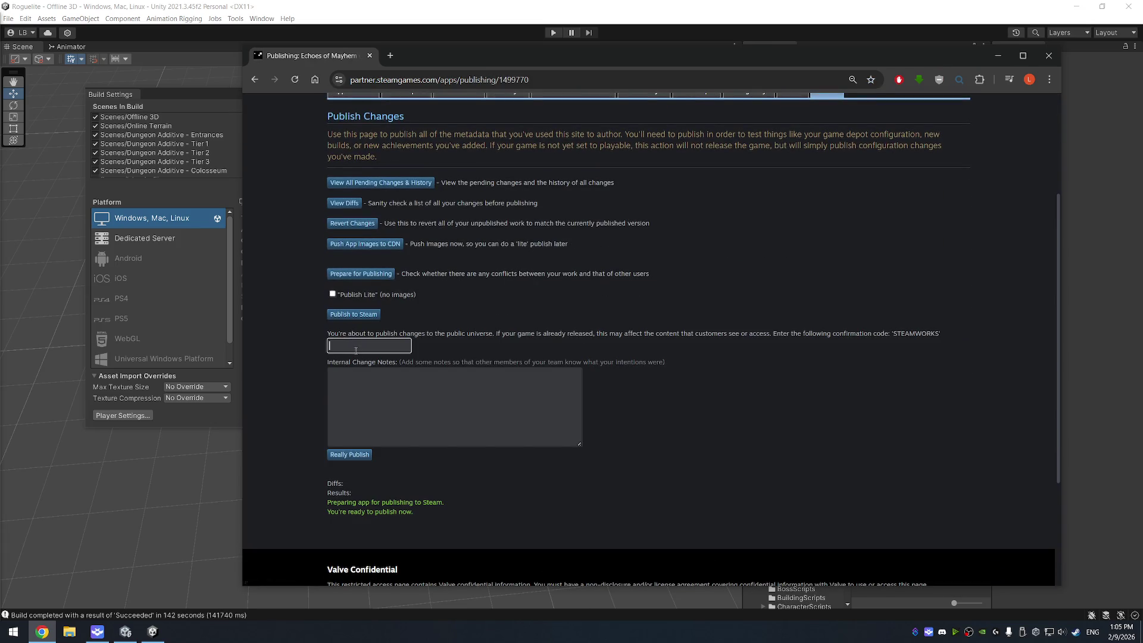
type("STEAMW")
type("ORKS")
left_click(350, 454)
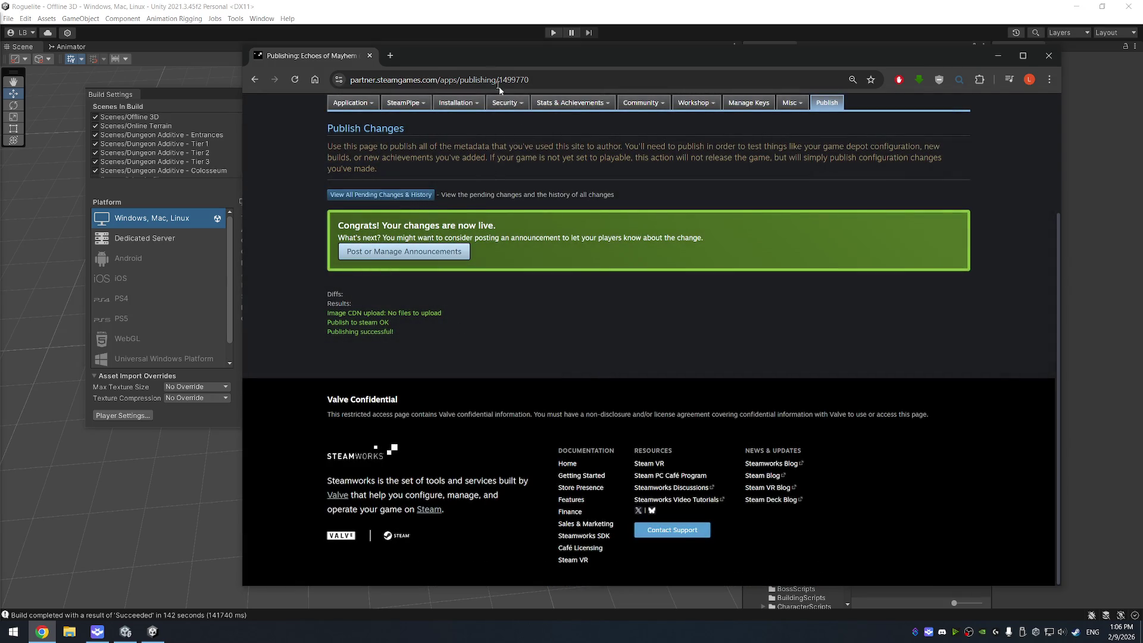
left_click(369, 56)
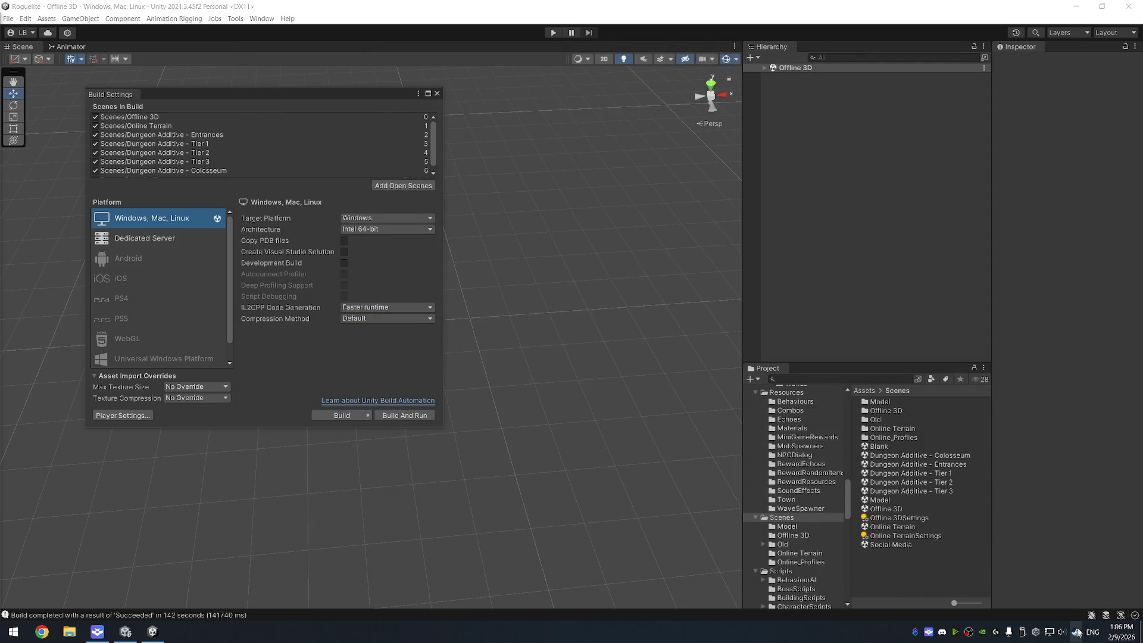
- Quit Steam from its system-tray menu
right_click(1076, 632)
left_click(1031, 624)
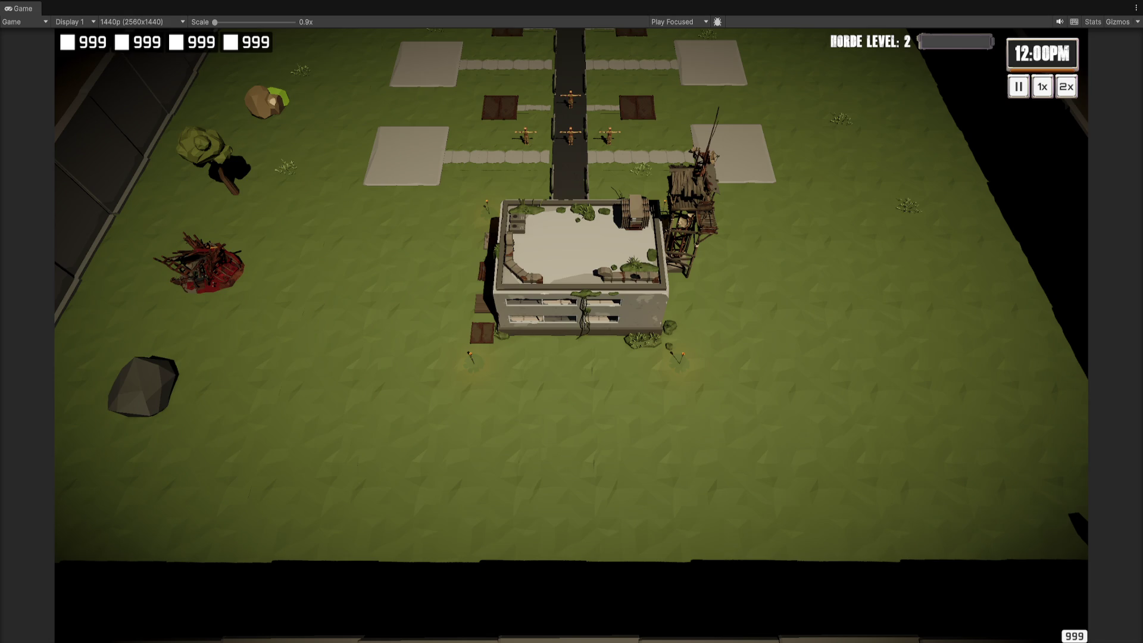
- Switch from the running game to the browser and scroll the Echoes of Mayhem events dashboard
key("alt+Tab")
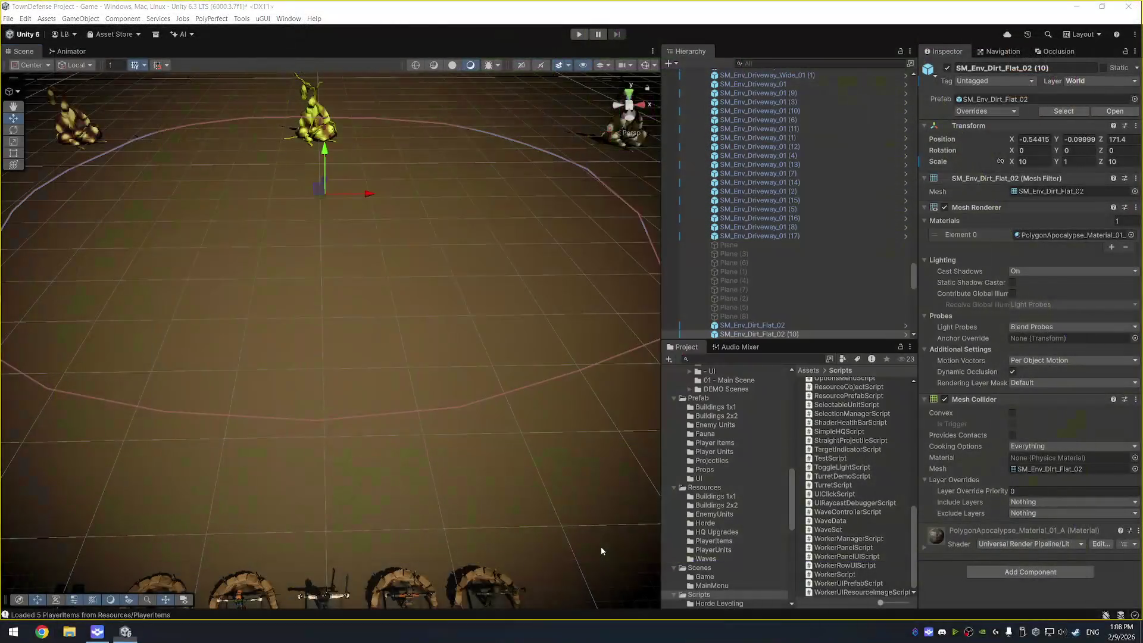
key("alt+Tab")
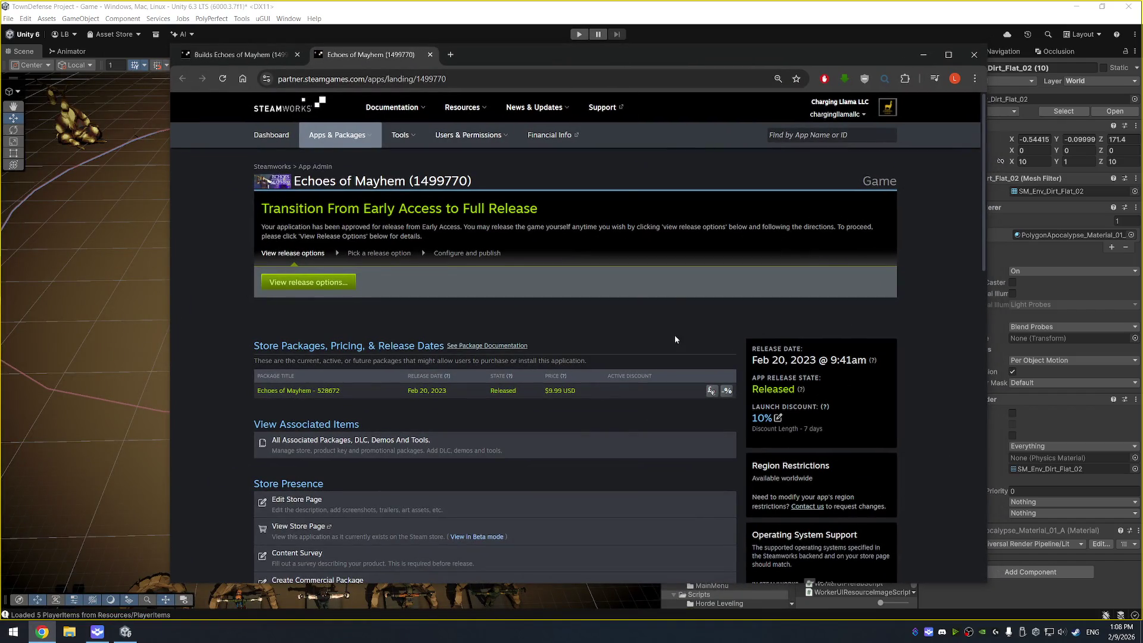
scroll(569, 291, "down", 3)
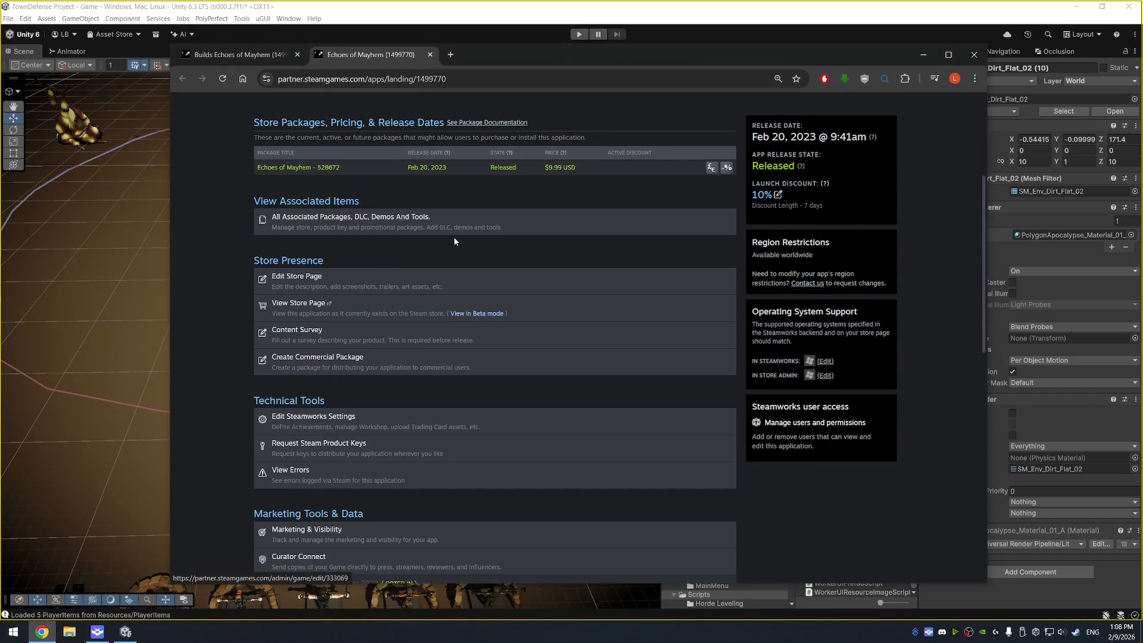
scroll(529, 328, "down", 10)
- Edit the 0.6.38 Updates and Fixes event and link it to Default Branch build 21855465
left_click(377, 346)
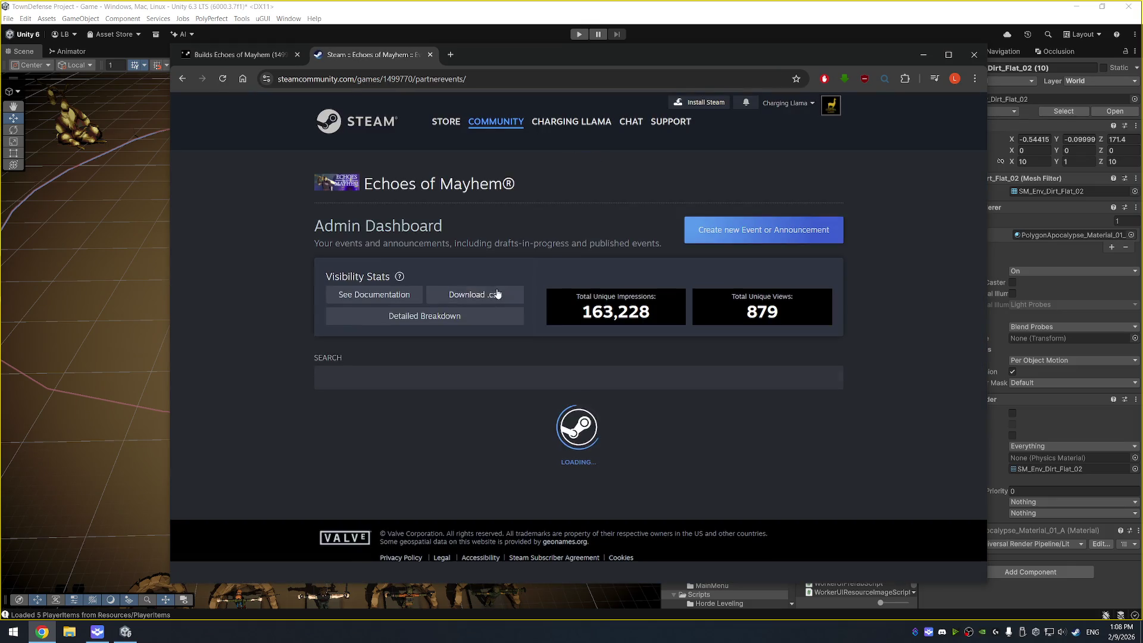
scroll(609, 445, "down", 2)
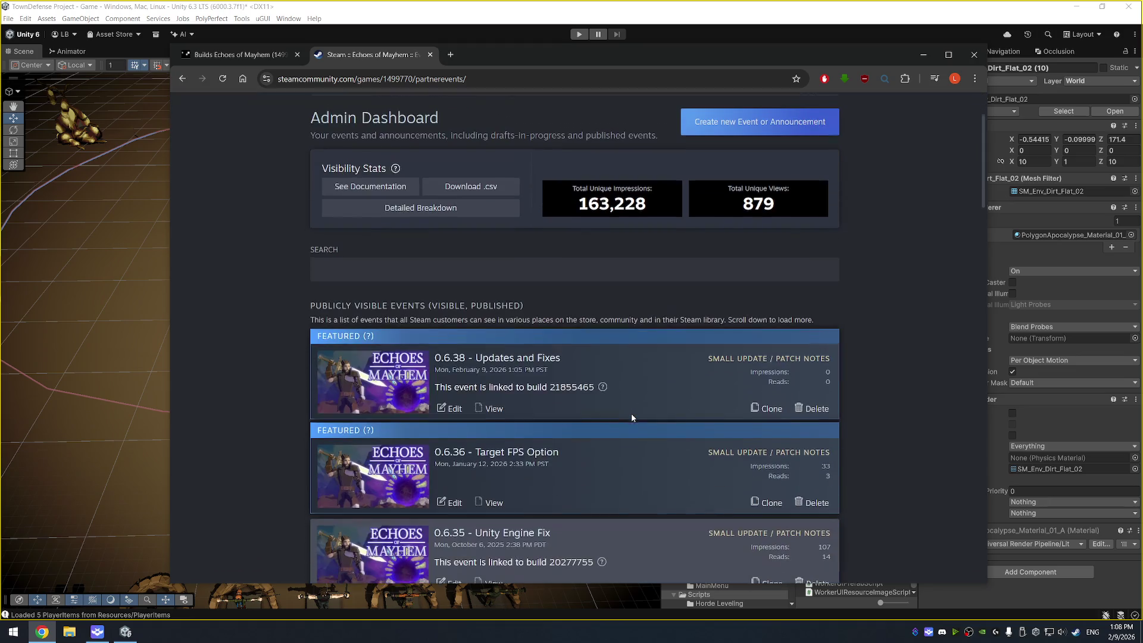
left_click(522, 355)
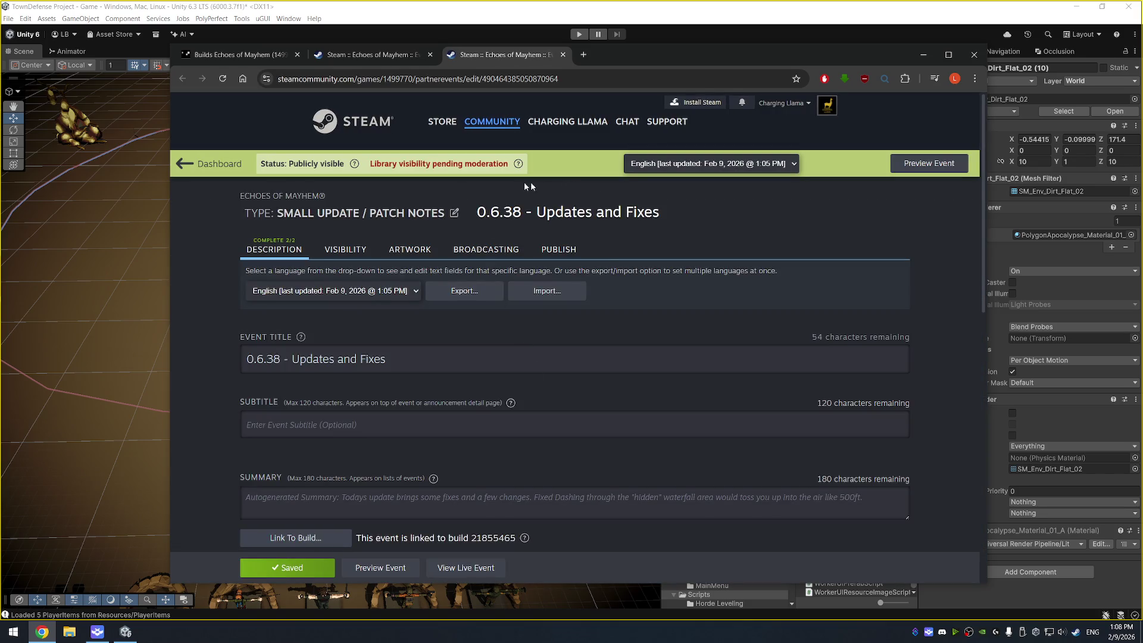
mouse_move(520, 165)
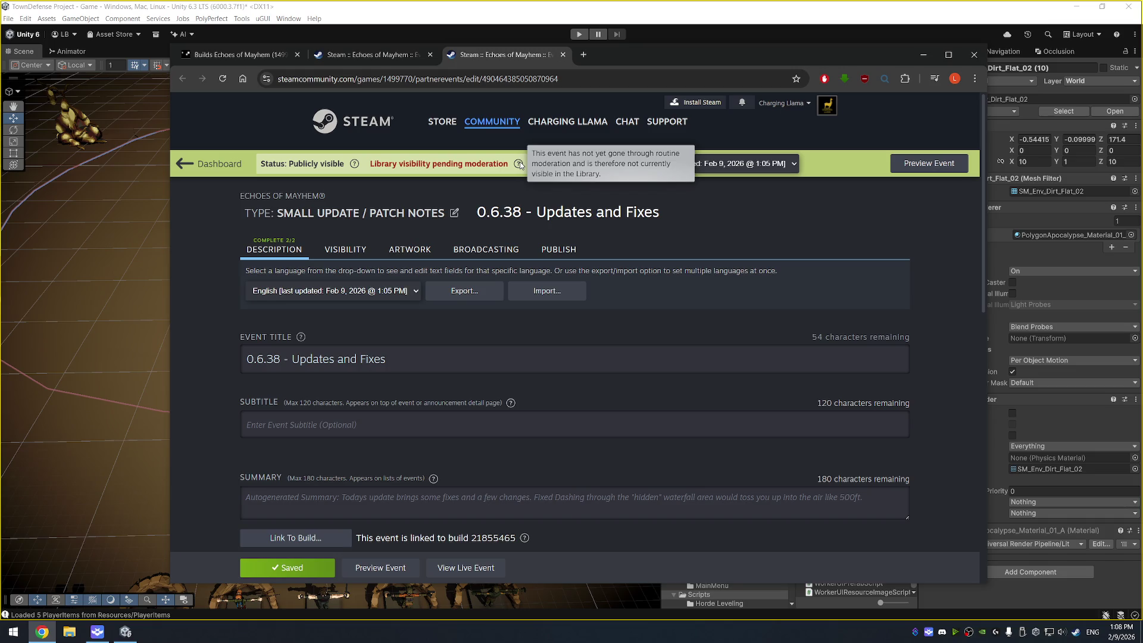
scroll(536, 268, "down", 5)
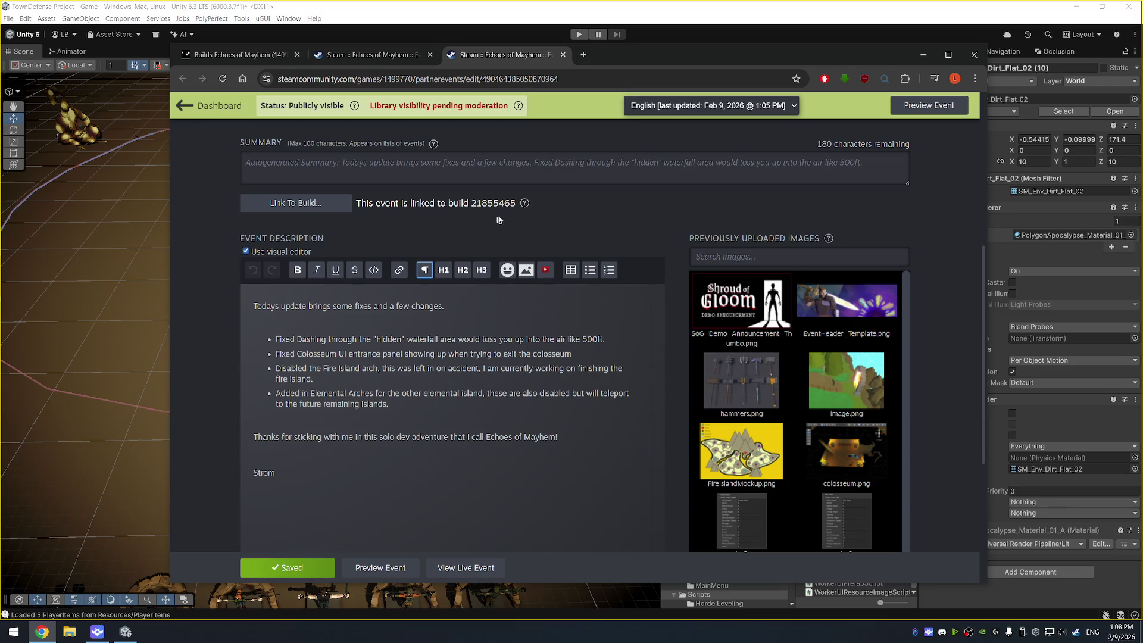
left_click(328, 205)
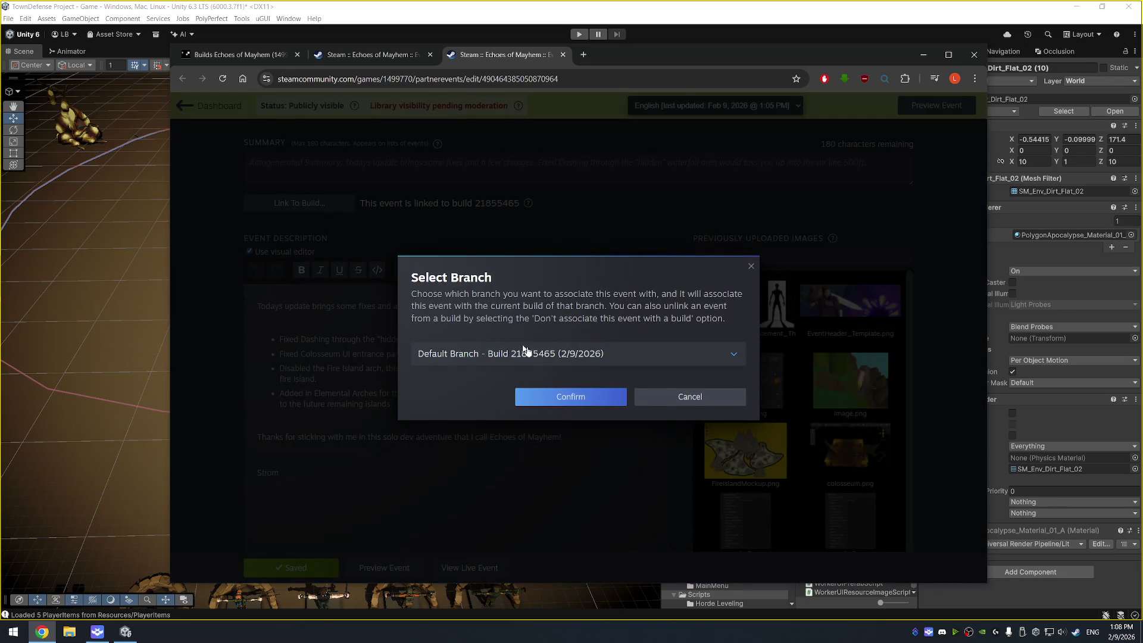
left_click(570, 354)
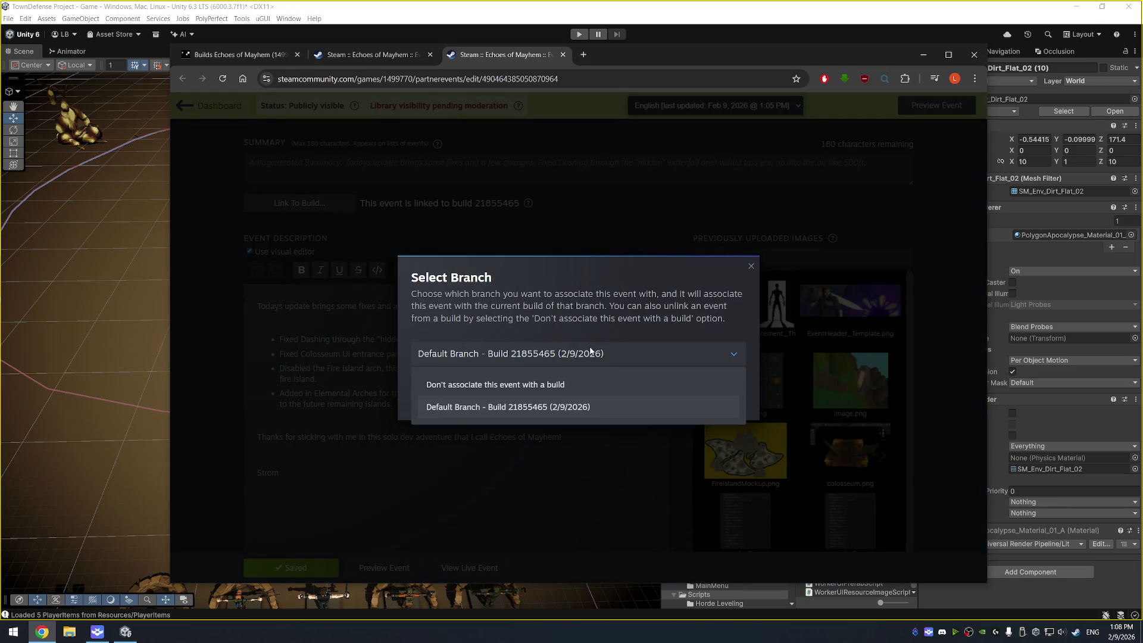
left_click(583, 409)
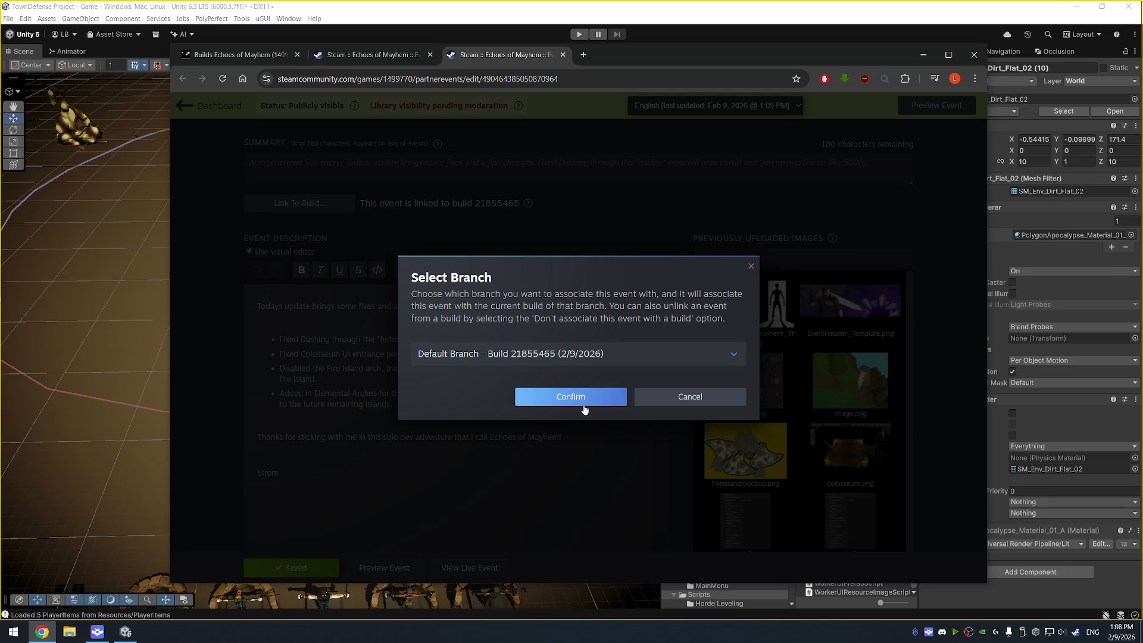
left_click(578, 396)
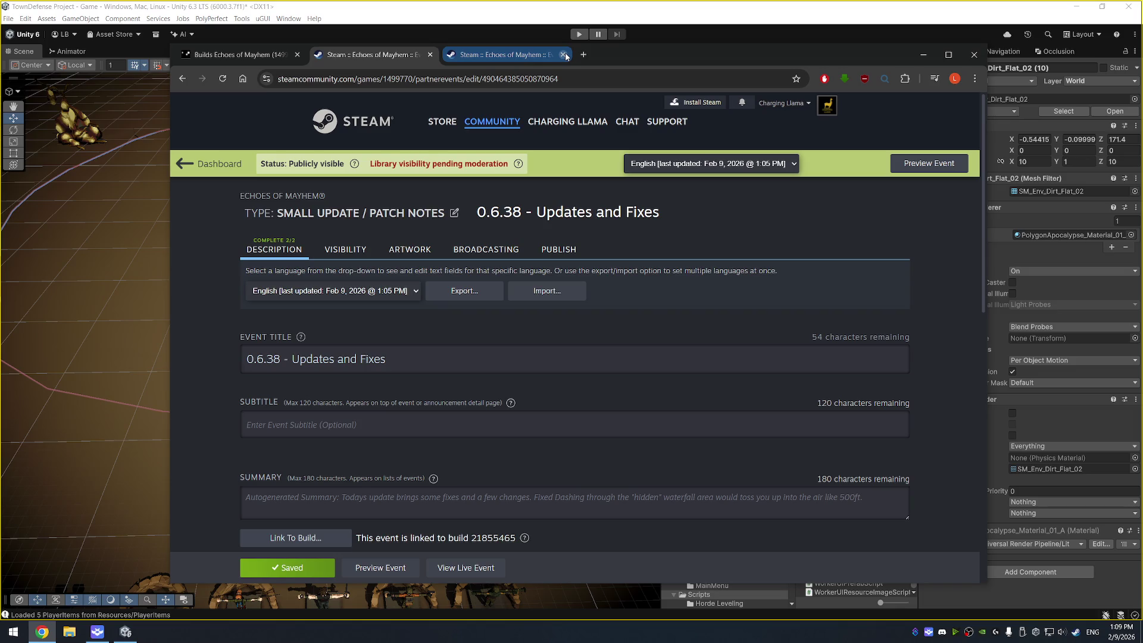
- Close the event editing and old builds tabs, then reopen the Echoes of Mayhem builds list
left_click(562, 54)
left_click(215, 164)
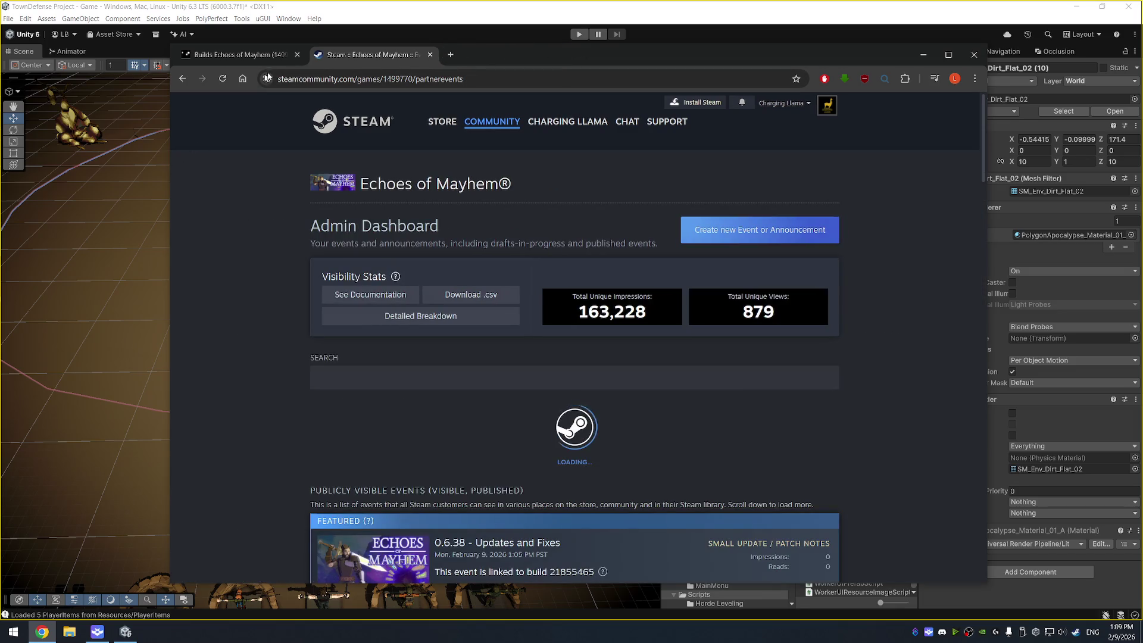
left_click(297, 54)
left_click(318, 54)
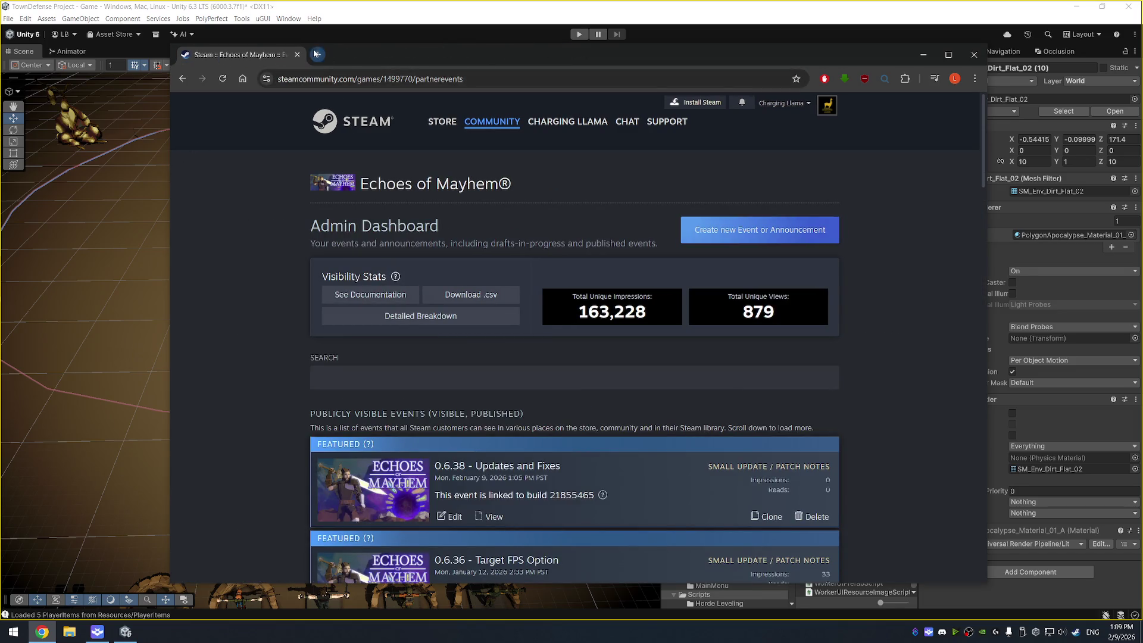
left_click(208, 99)
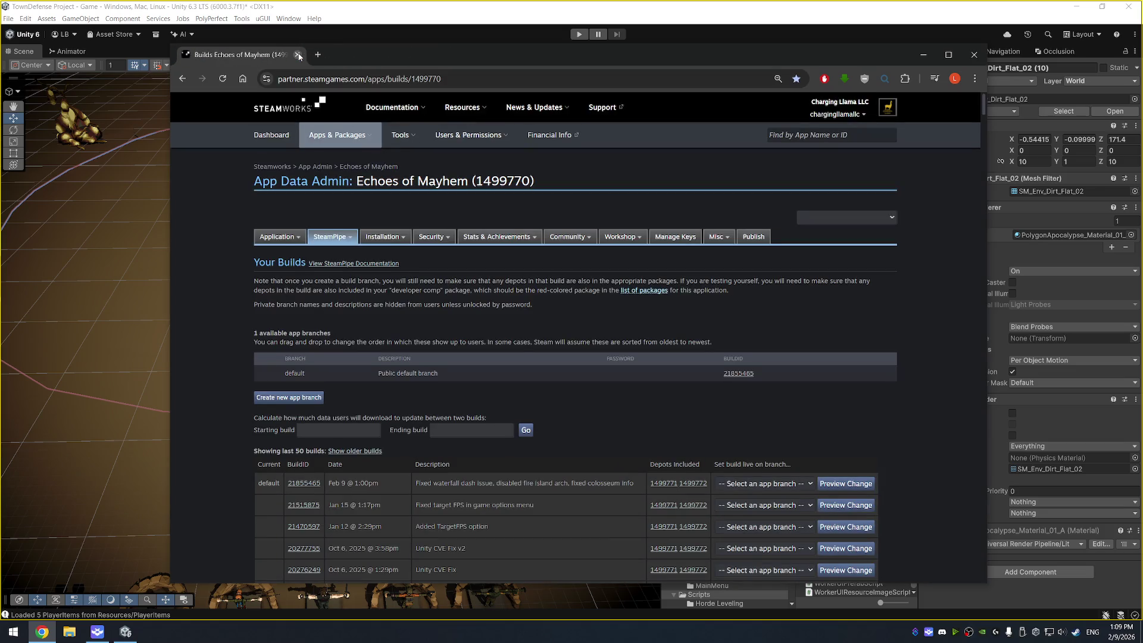
mouse_move(378, 177)
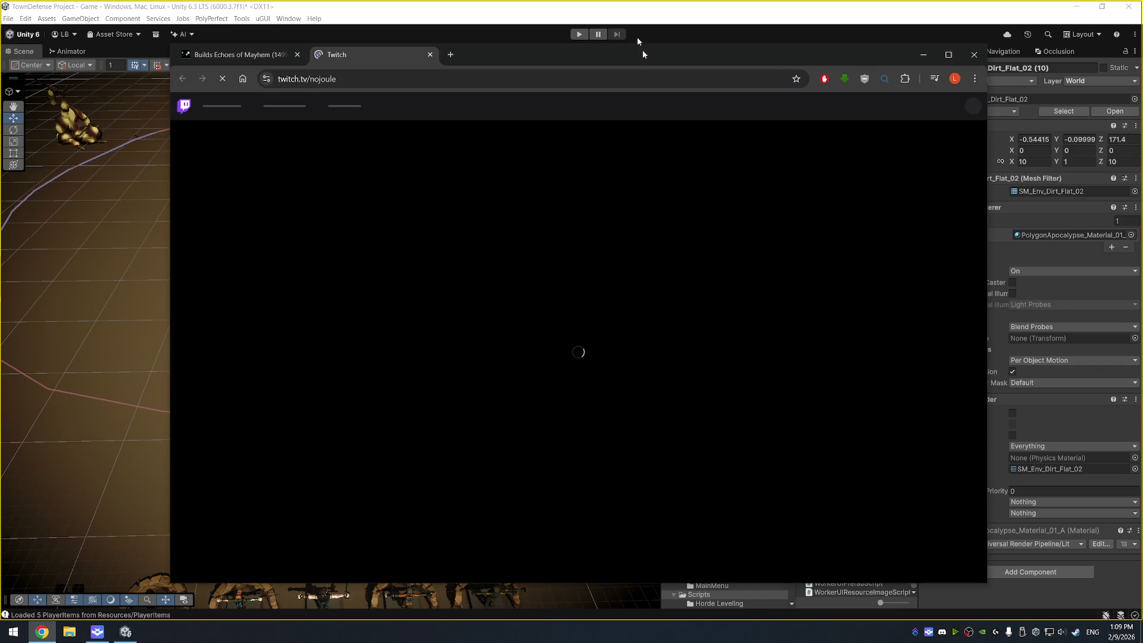
- Switch from the browser back to the Unity editor with Alt+Tab
key("alt+Tab")
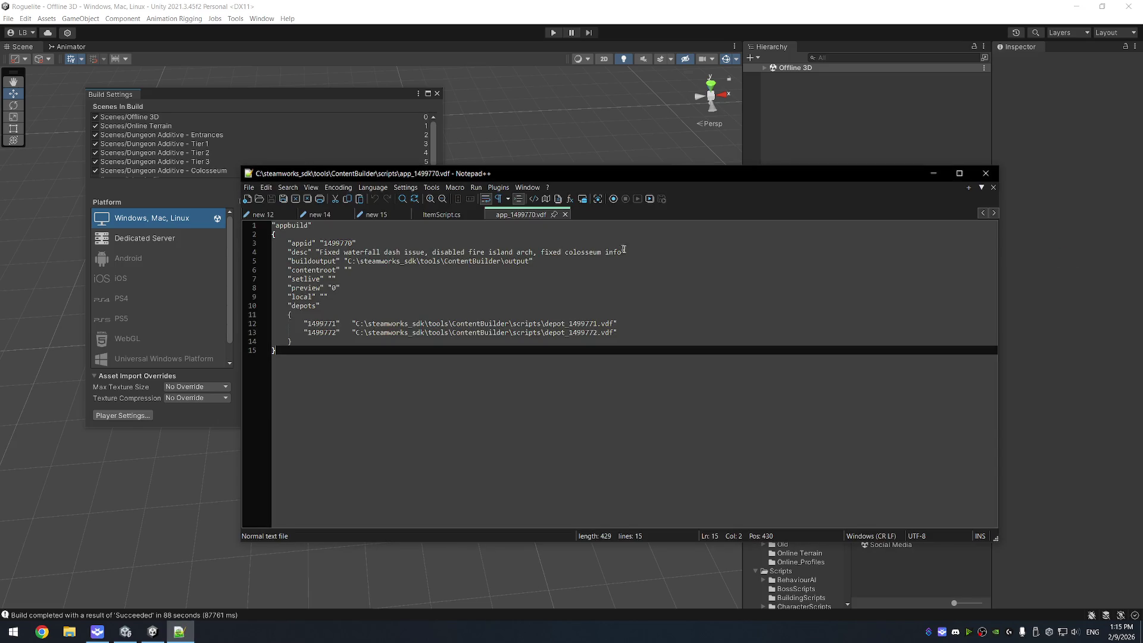
- Place the cursor at the end of the build description line in app_1499770.vdf
left_click(627, 250)
- Append 'v2' to the build description, save app_1499770.vdf, and close Notepad++
type("v2")
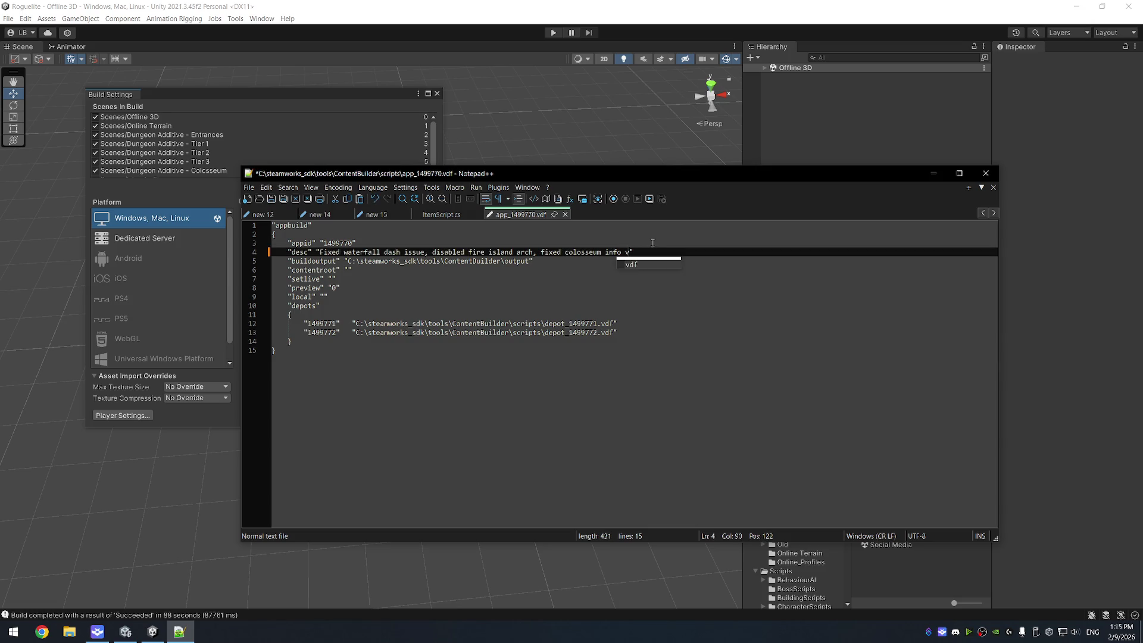
key("ctrl+s")
key("alt+F4")
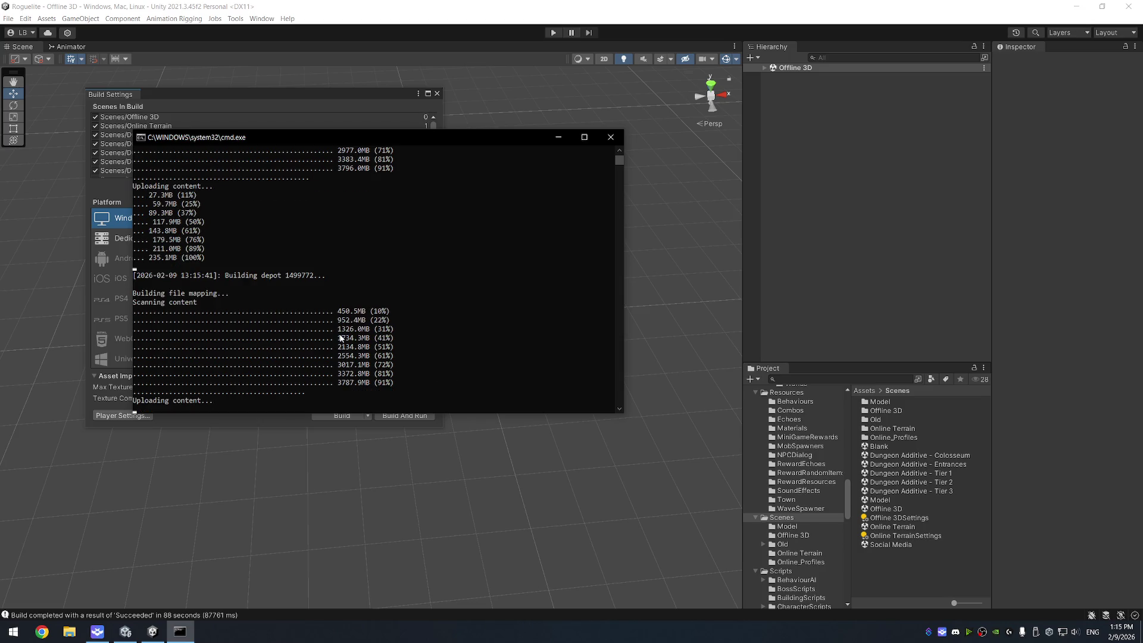
- Move the finished steamcmd console aside and switch to the Steamworks builds page
left_click_drag(371, 146, 796, 187)
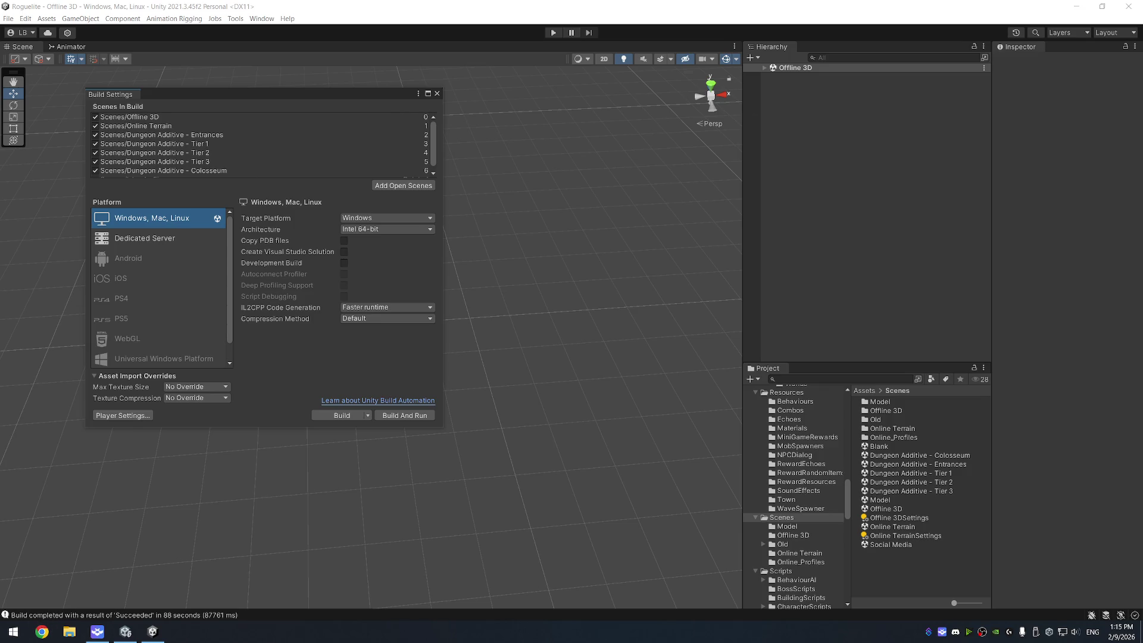
key("alt+Tab")
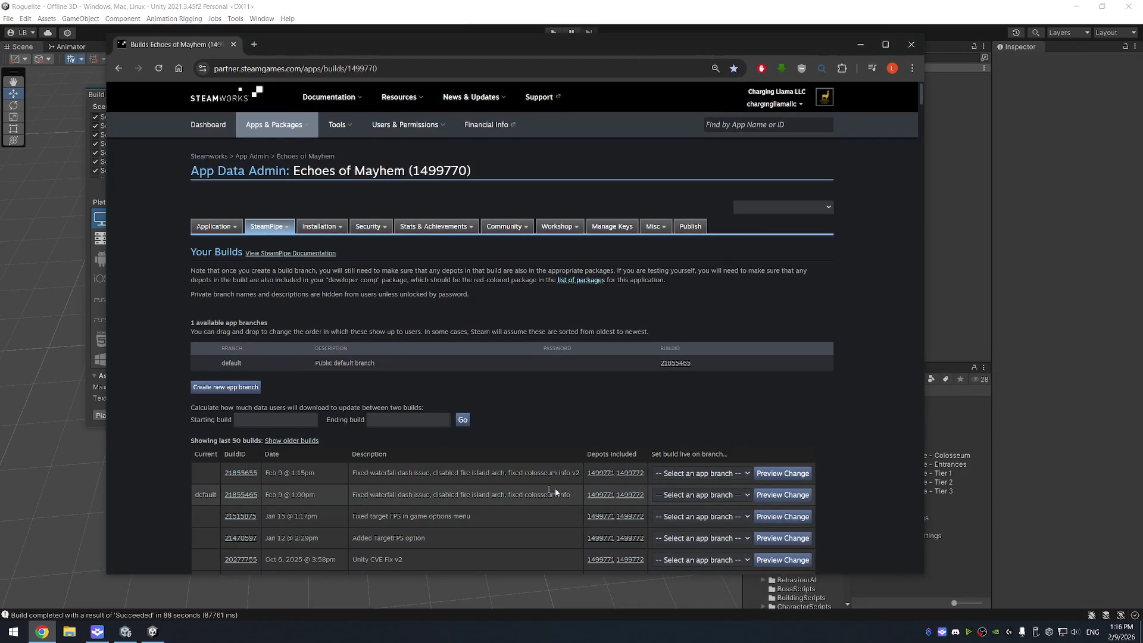
- Assign build 21855655 to the default branch and set it live, confirming with the texted code
left_click(685, 473)
left_click(695, 502)
left_click(783, 473)
left_click(459, 406)
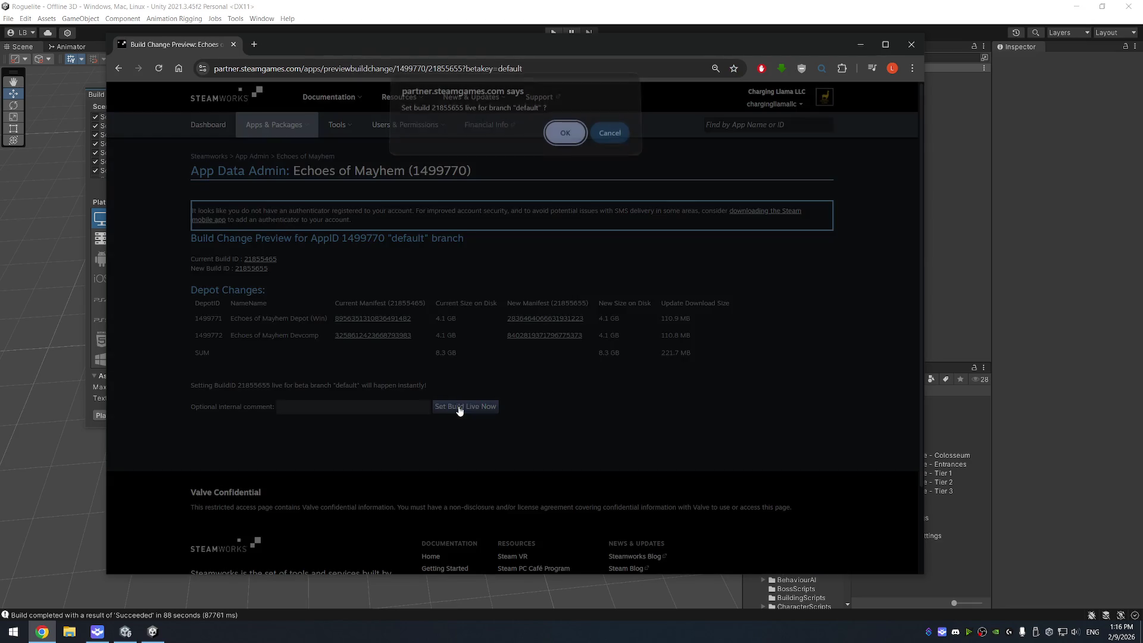
left_click(564, 140)
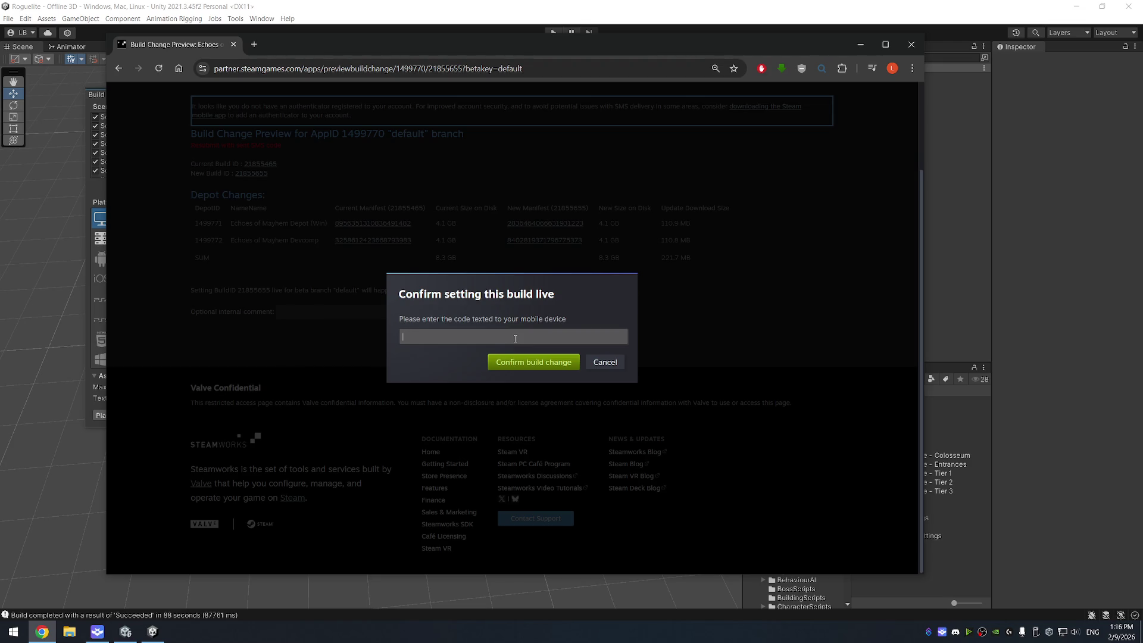
type("82551")
left_click(535, 364)
left_click(579, 138)
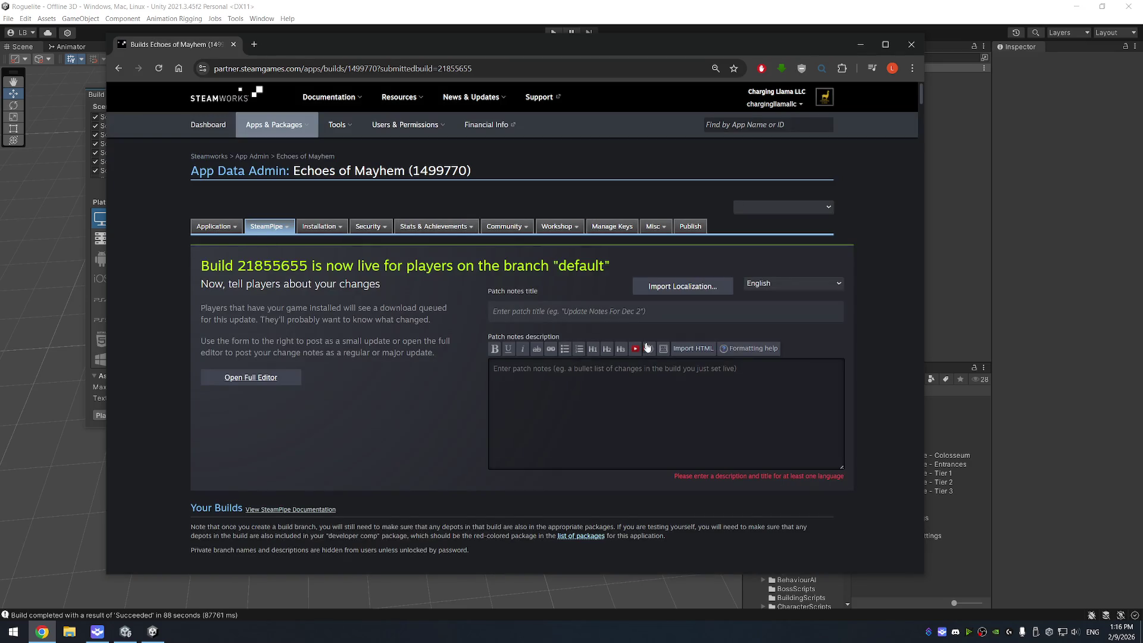
left_click(690, 226)
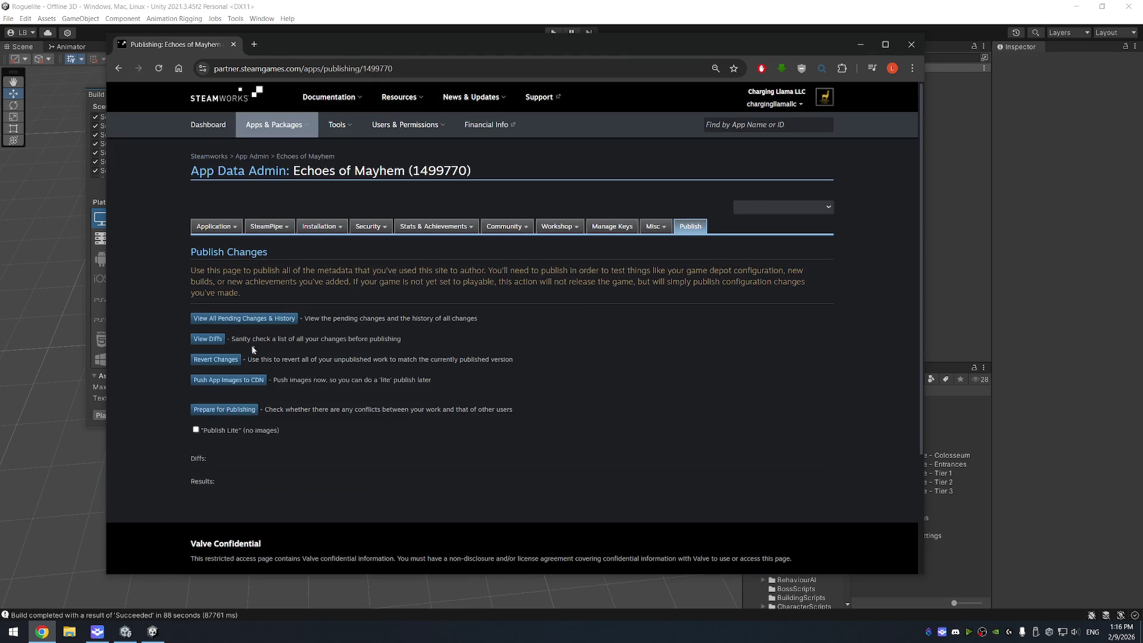
- Publish the pending Echoes of Mayhem changes to Steam, entering STEAMWORKS to confirm
left_click(230, 409)
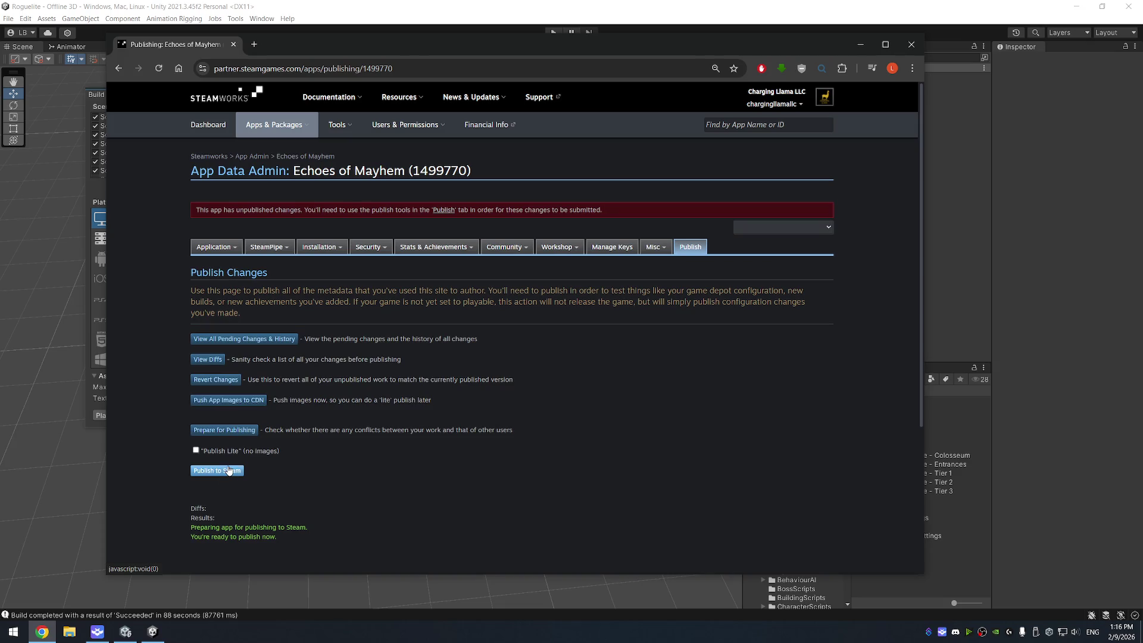
left_click(256, 502)
type("STEAMWORKS")
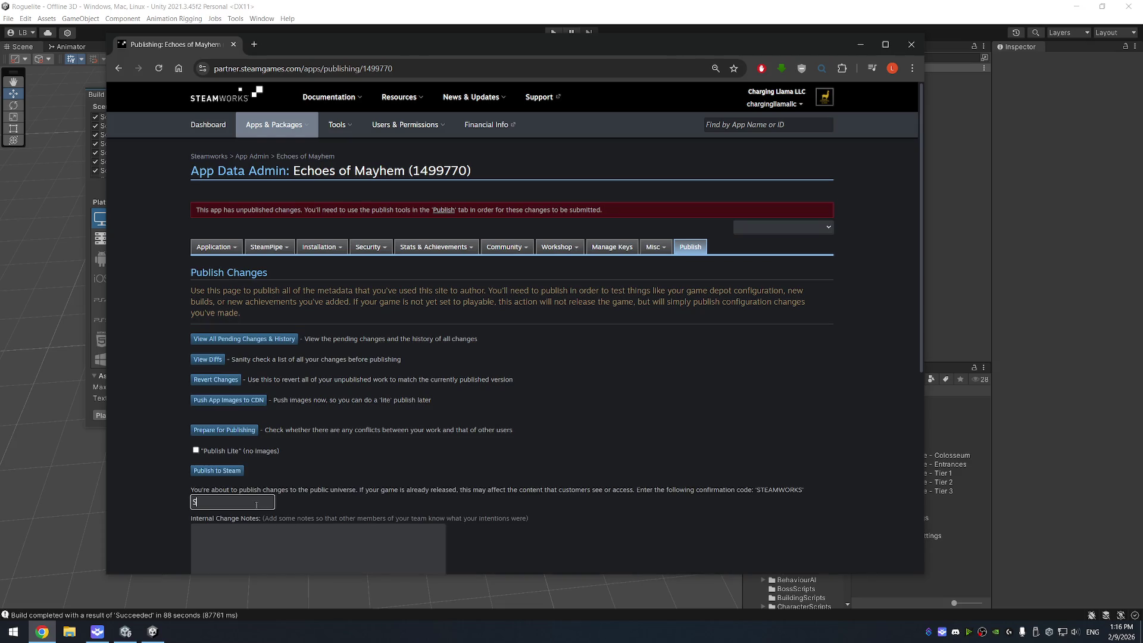
scroll(256, 505, "down", 4)
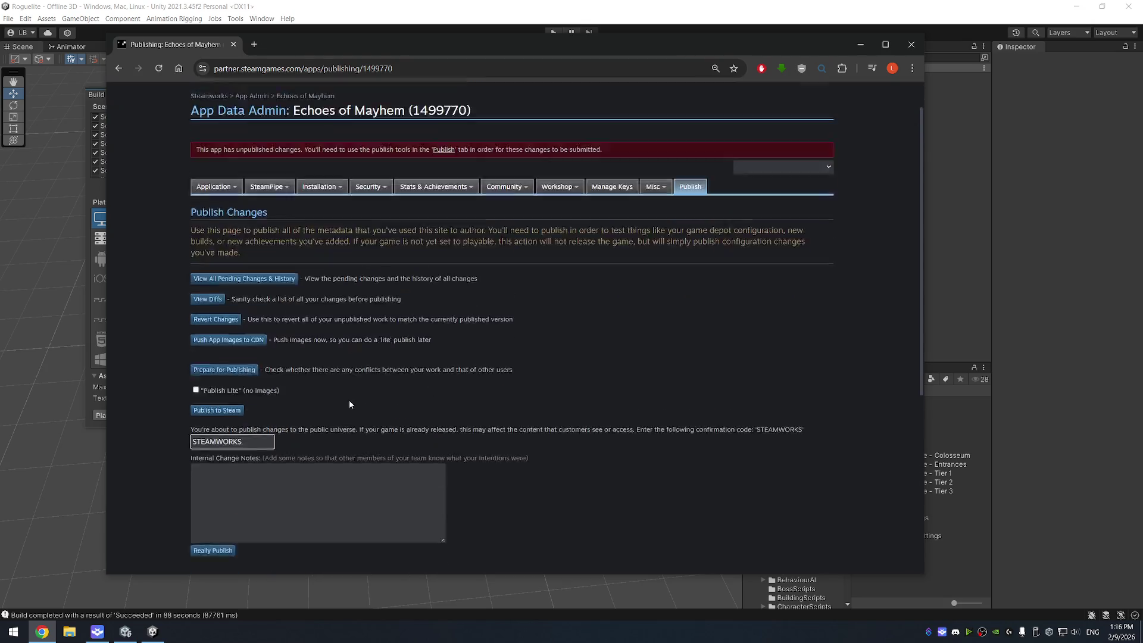
left_click(212, 387)
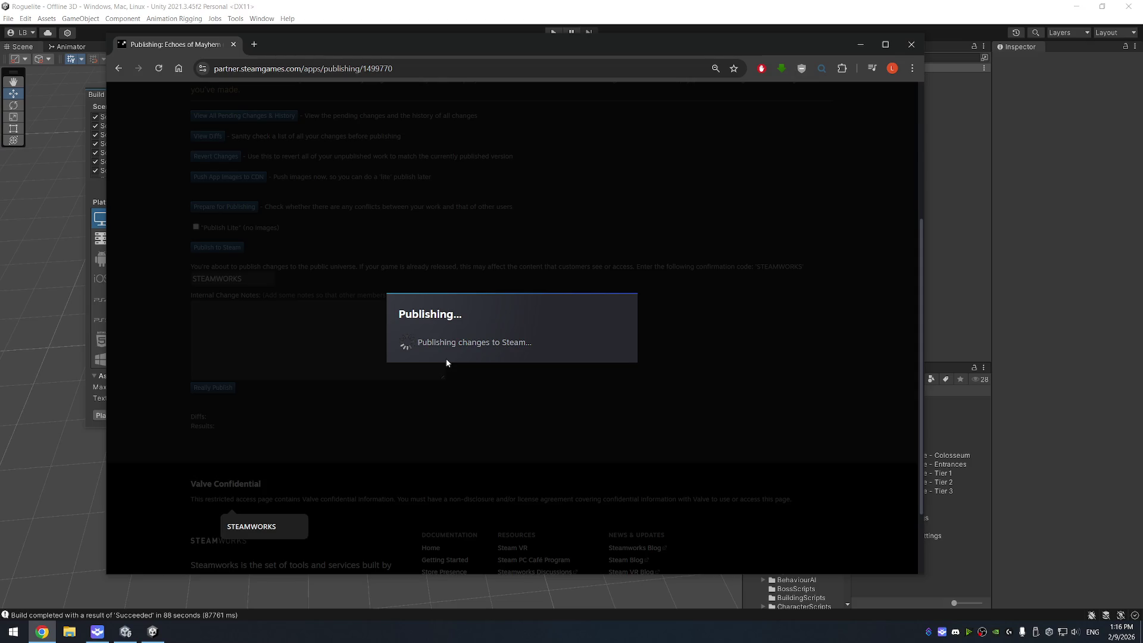
- Go to the Echoes of Mayhem app landing page and its events and announcements admin
scroll(450, 357, "up", 3)
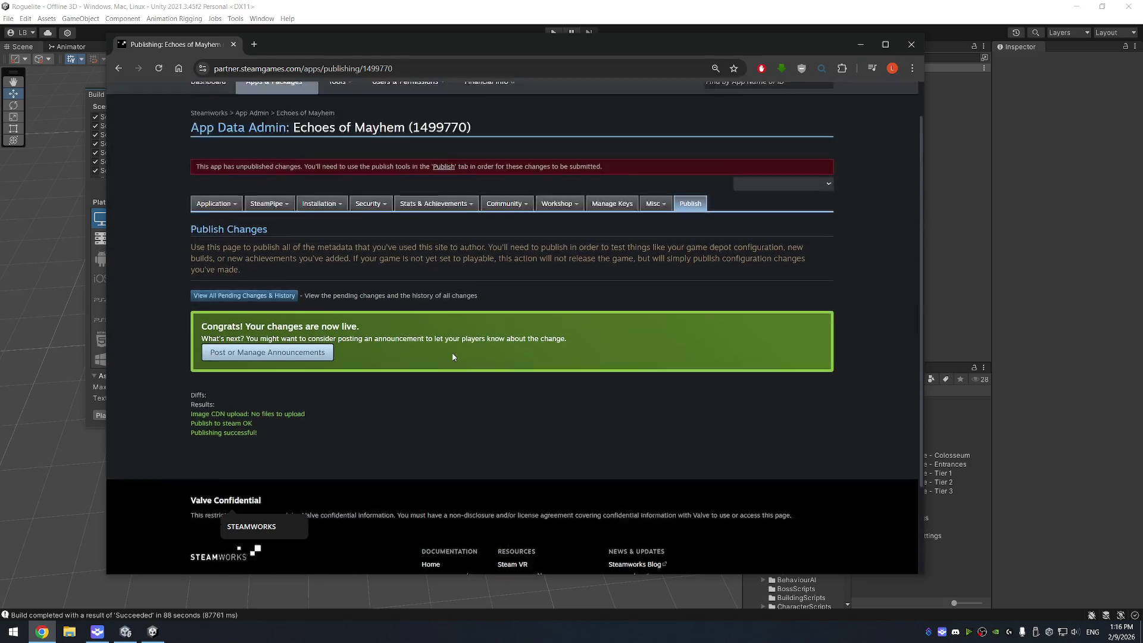
left_click(310, 156)
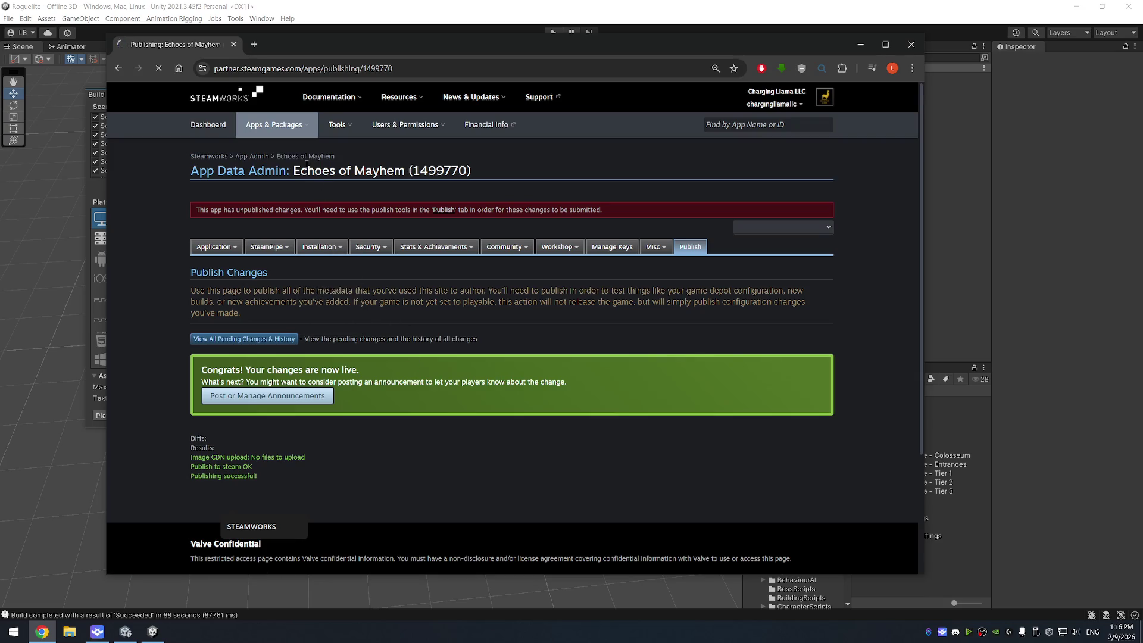
scroll(392, 376, "down", 2)
scroll(392, 376, "down", 10)
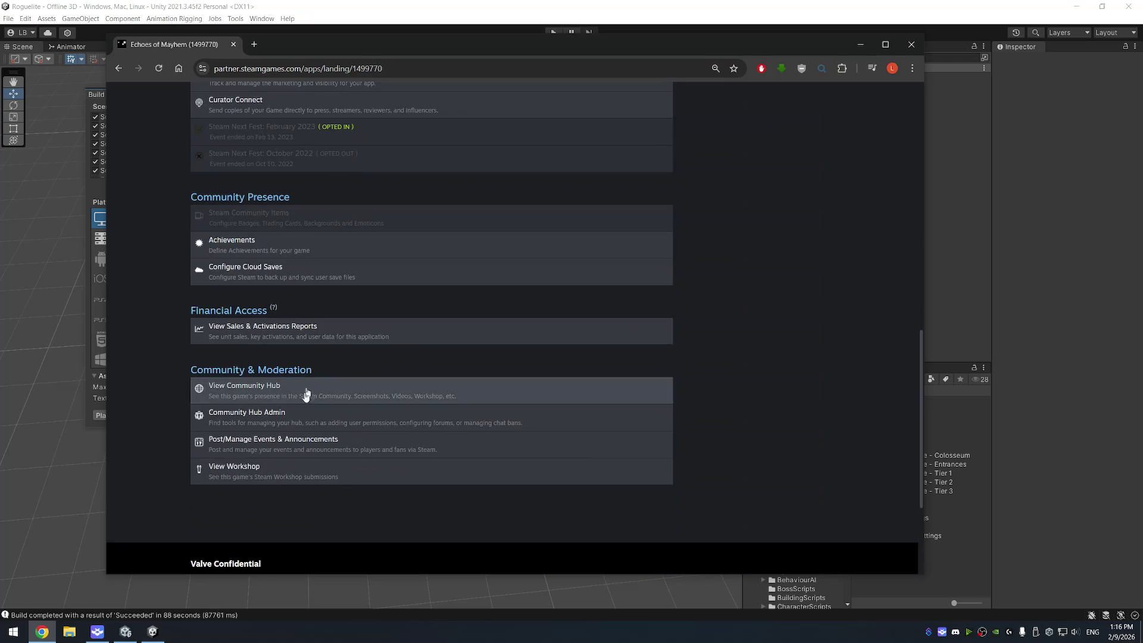
left_click(311, 447)
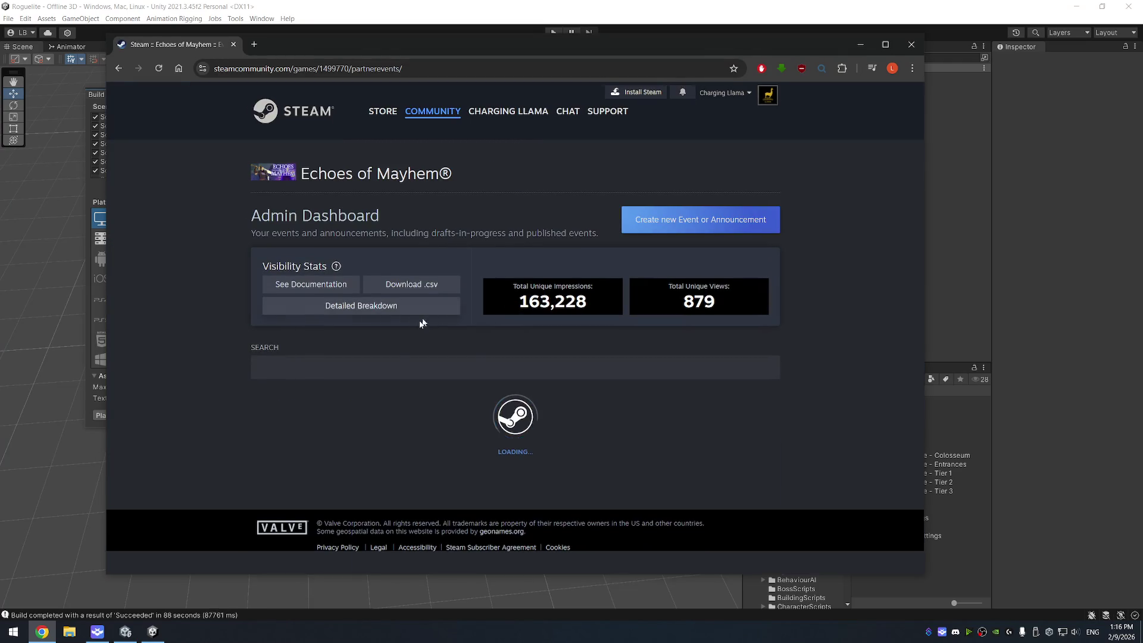
- Relink the 0.6.38 - Updates and Fixes event to default branch build 21855655 and save
scroll(552, 337, "down", 3)
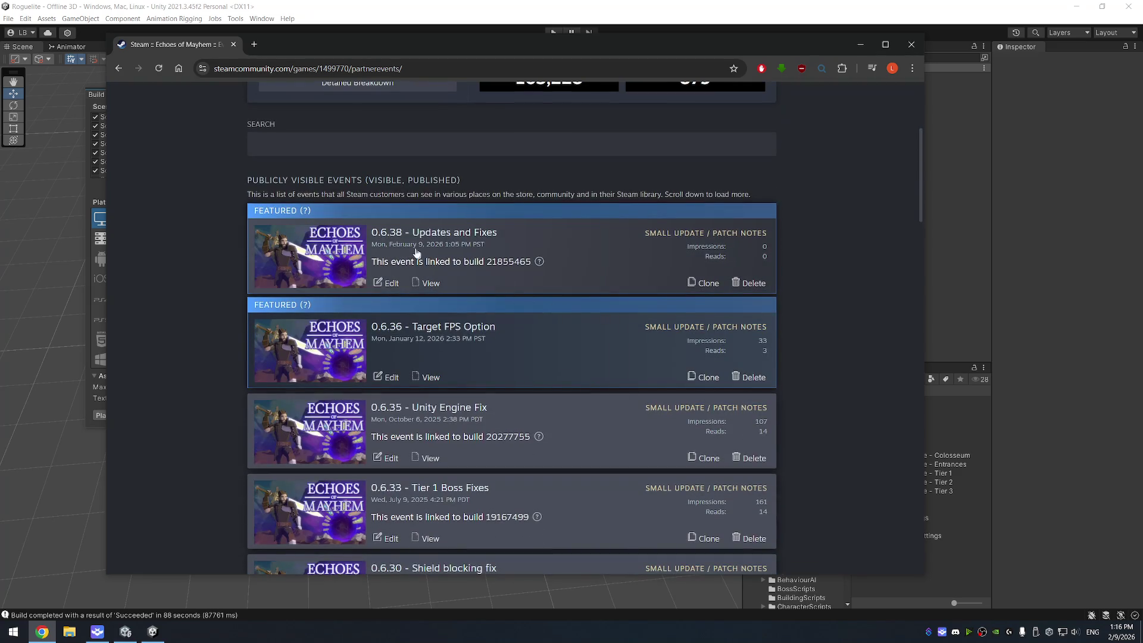
left_click(384, 283)
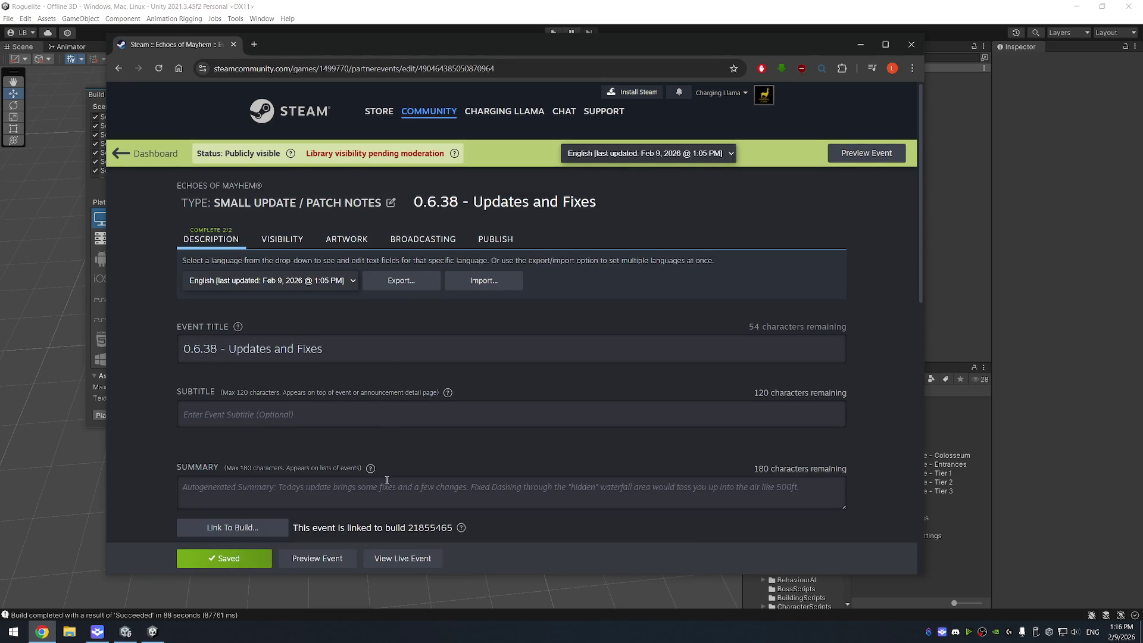
scroll(426, 303, "down", 3)
left_click(262, 364)
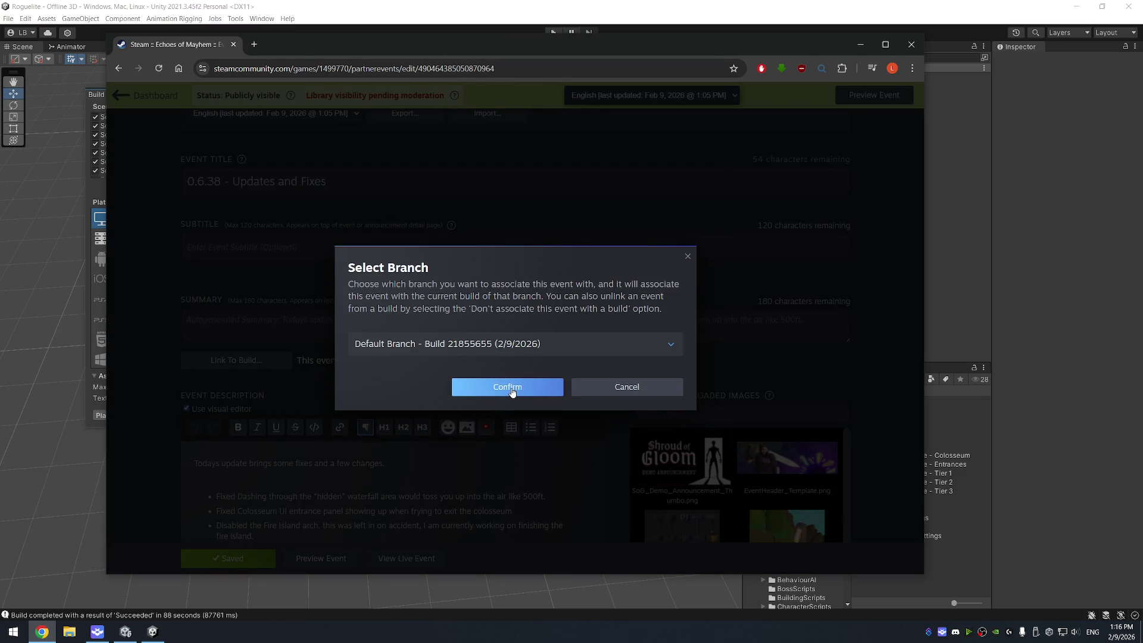
left_click(511, 387)
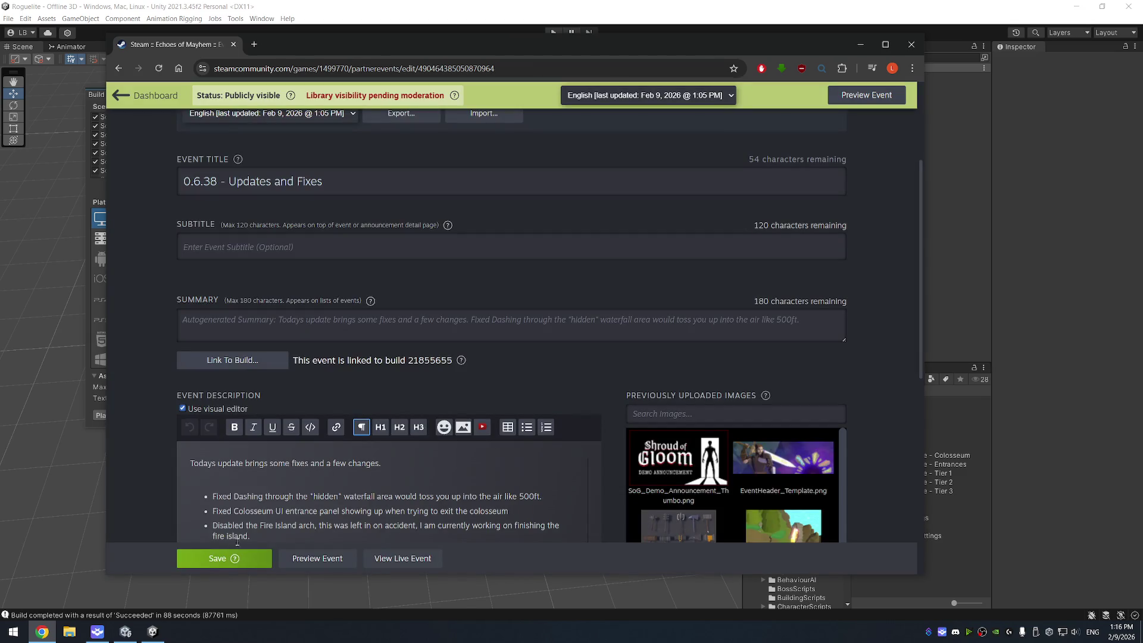
left_click(220, 558)
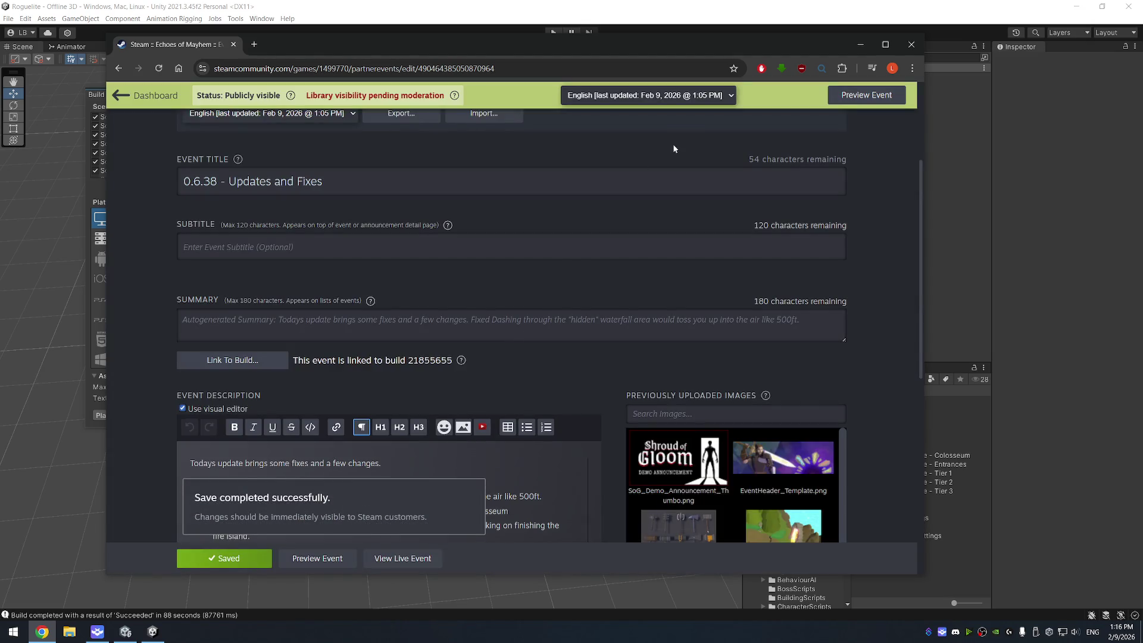
- Review the event's publishing summary and return to the events Admin Dashboard
scroll(642, 215, "up", 3)
left_click(496, 239)
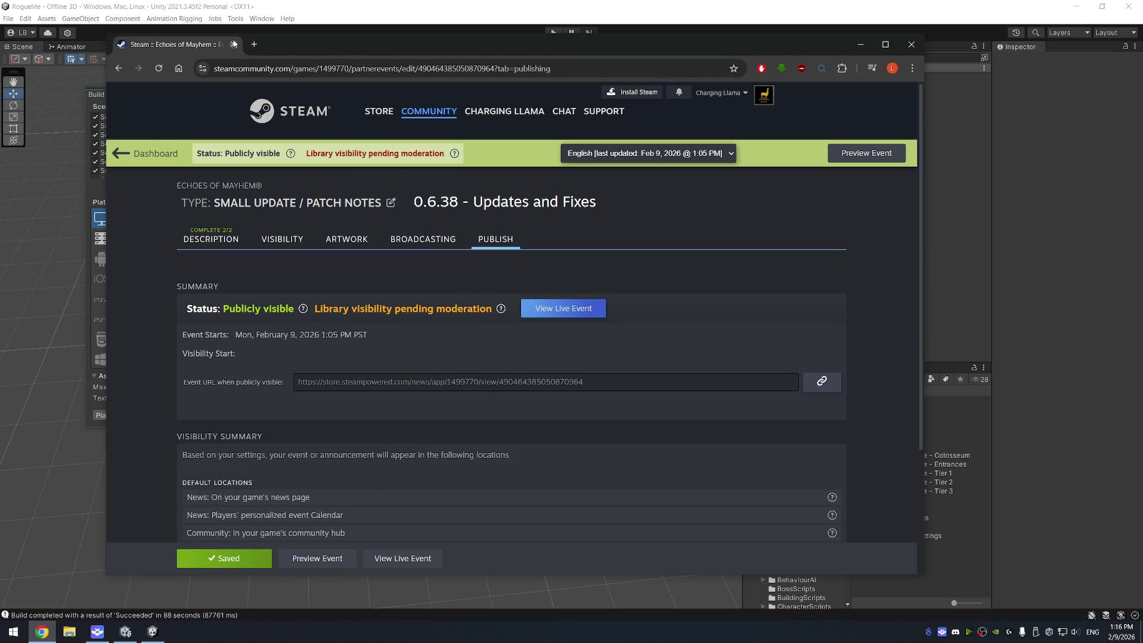
left_click(143, 153)
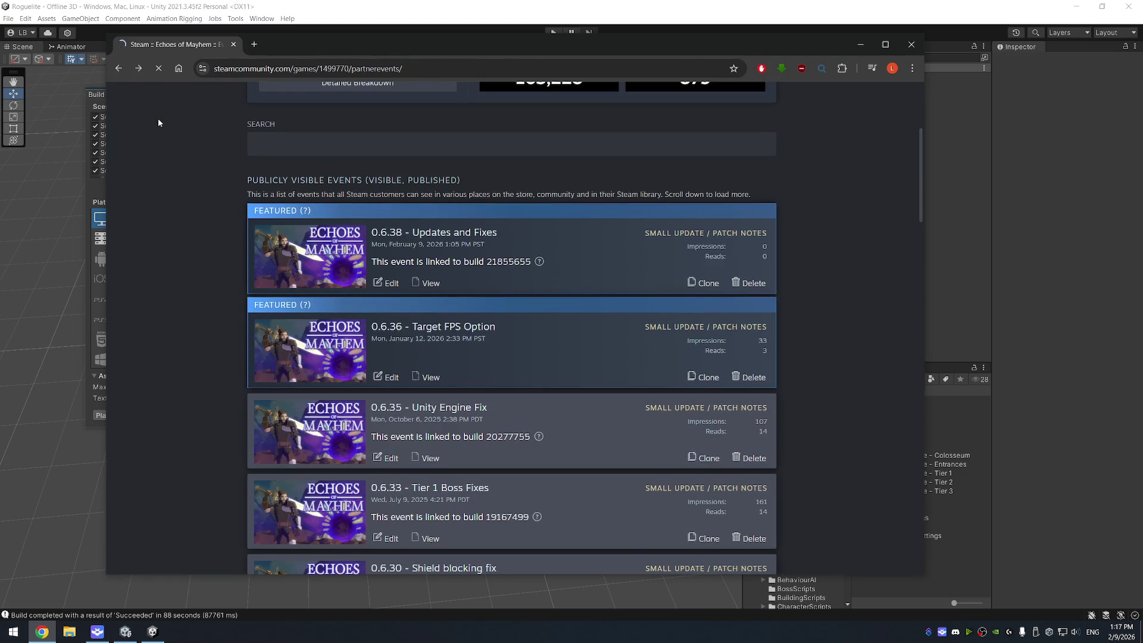
- Publish the latest Echoes of Mayhem changes to Steam again, then close the browser window
key("alt+Left")
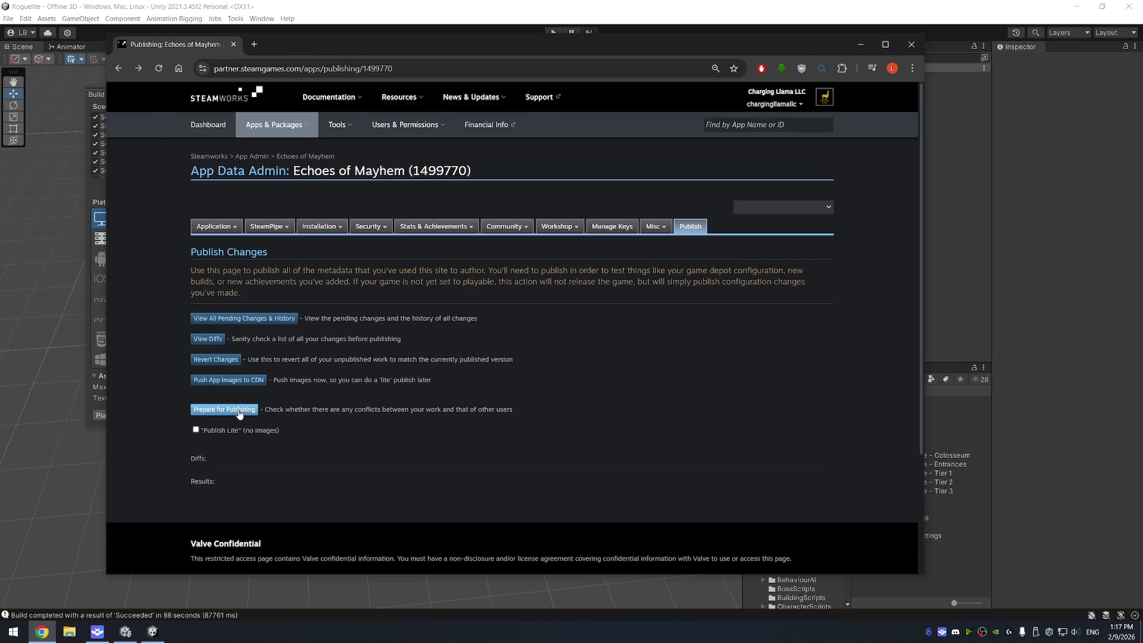
left_click(224, 410)
left_click(217, 470)
left_click(235, 502)
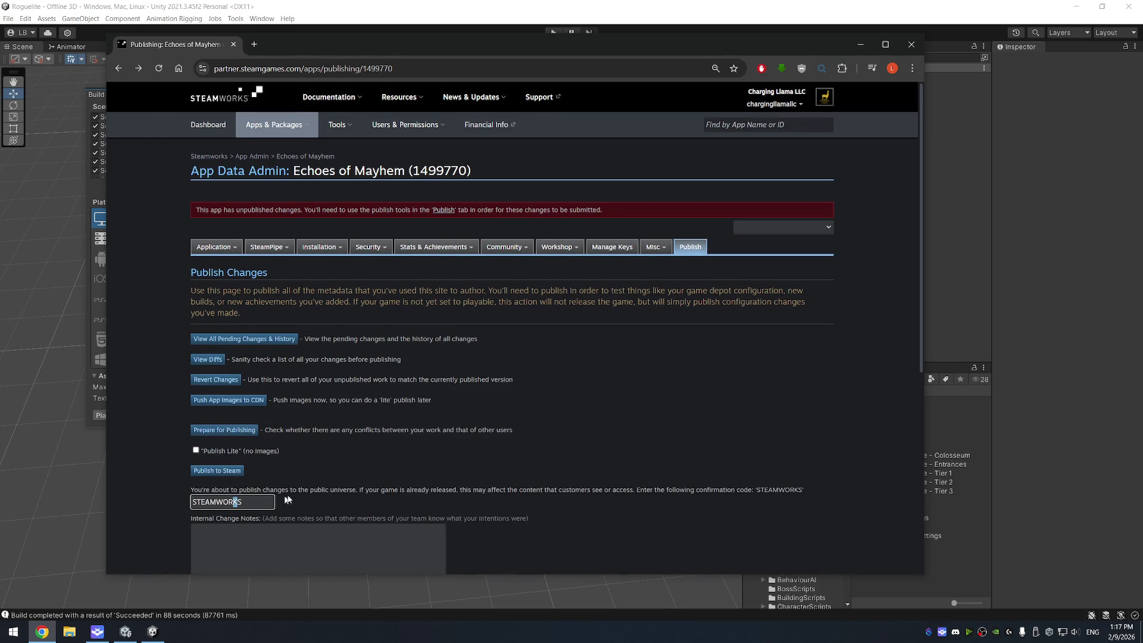
scroll(235, 502, "down", 4)
left_click(222, 387)
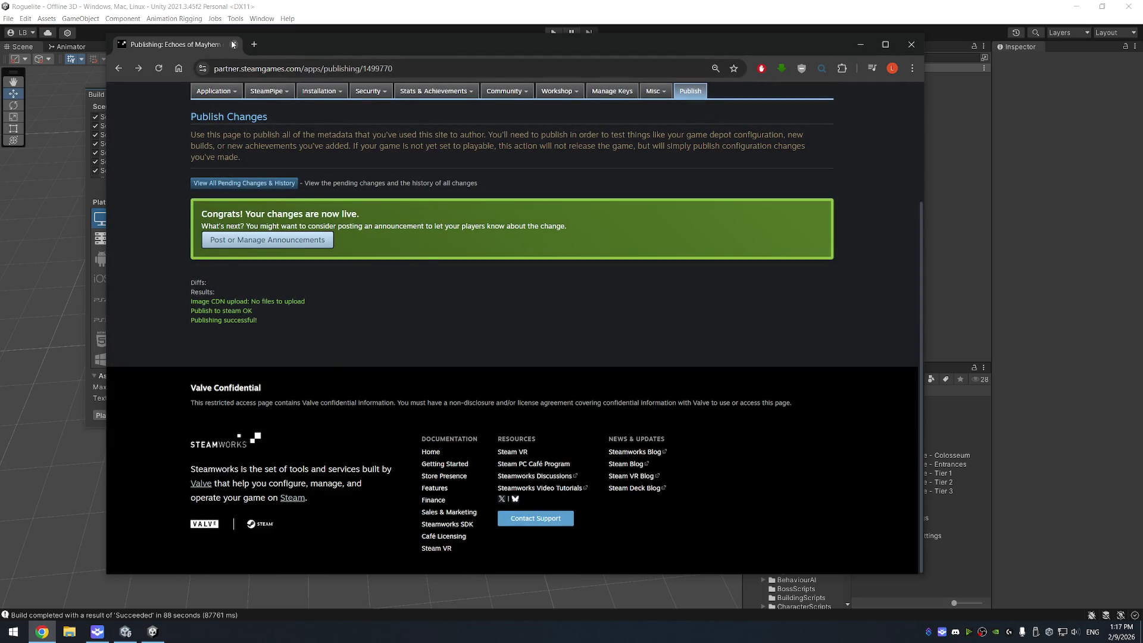
left_click(233, 44)
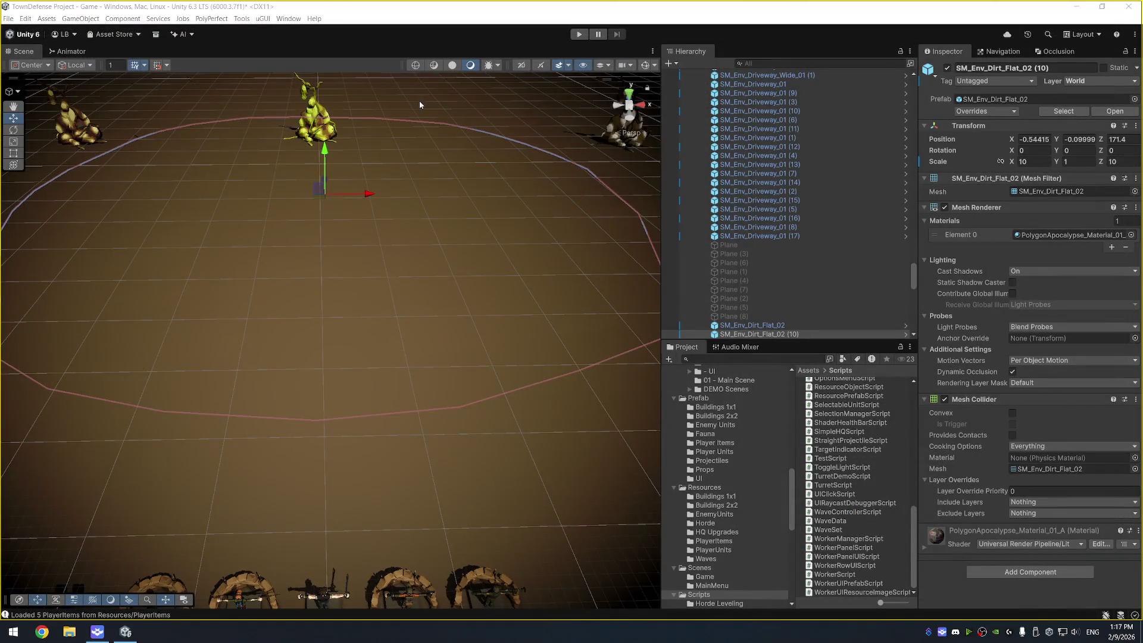
- Launch the Steam client and bring up its Downloads queue listing Echoes of Mayhem
key("super")
key("Escape")
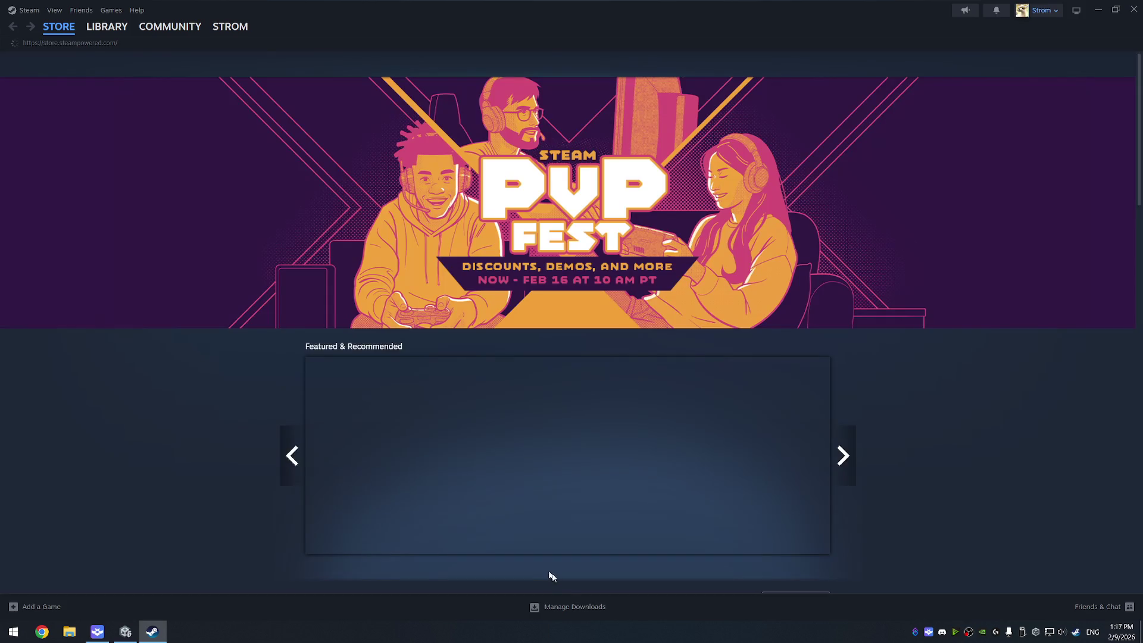
left_click(577, 614)
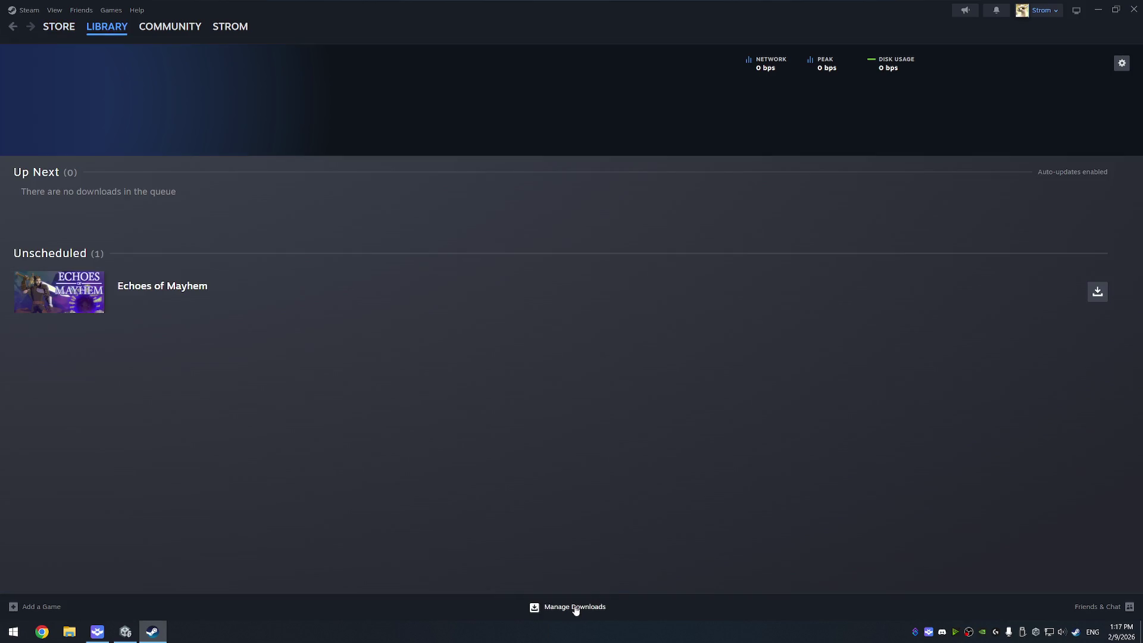
- Download the 105.7 MB Echoes of Mayhem update, then go to the game's Library page
left_click(1098, 292)
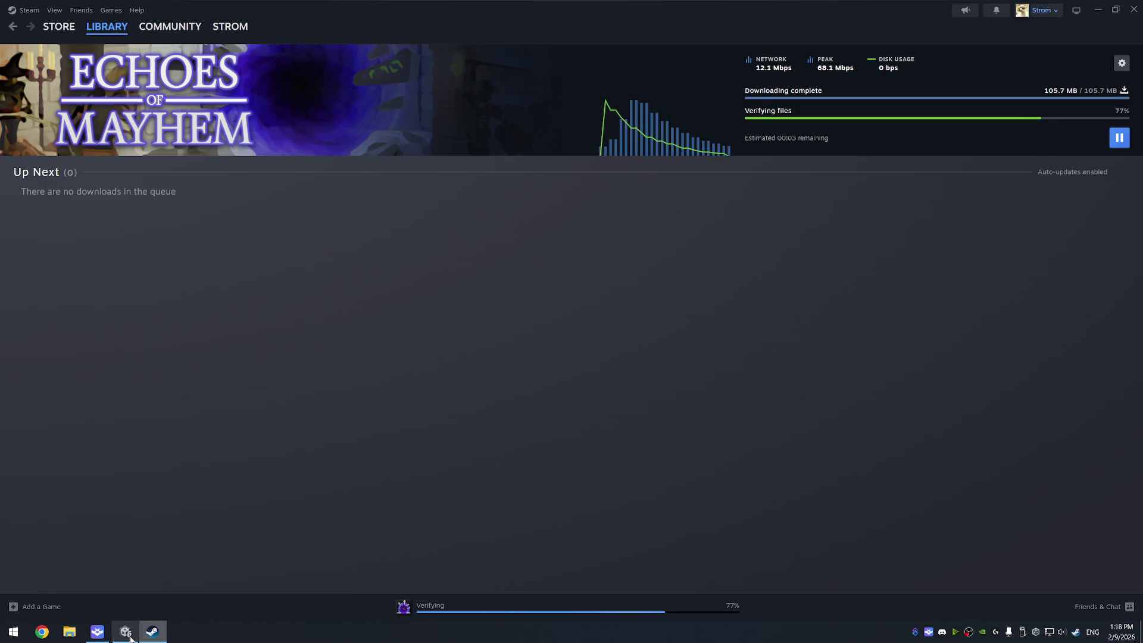
mouse_move(134, 630)
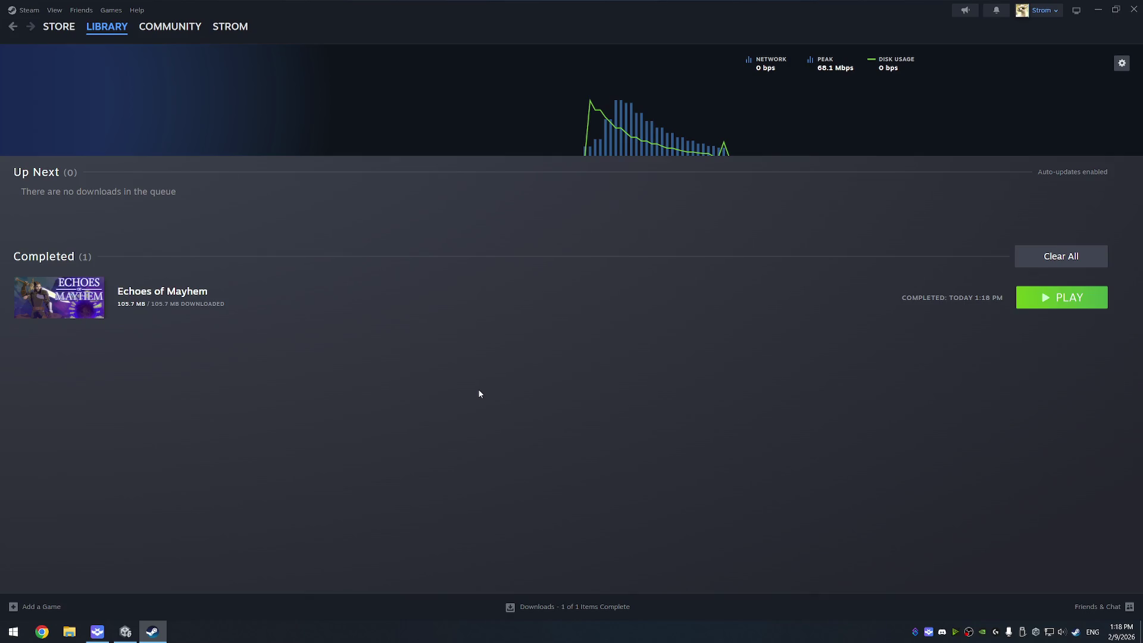
left_click(259, 287)
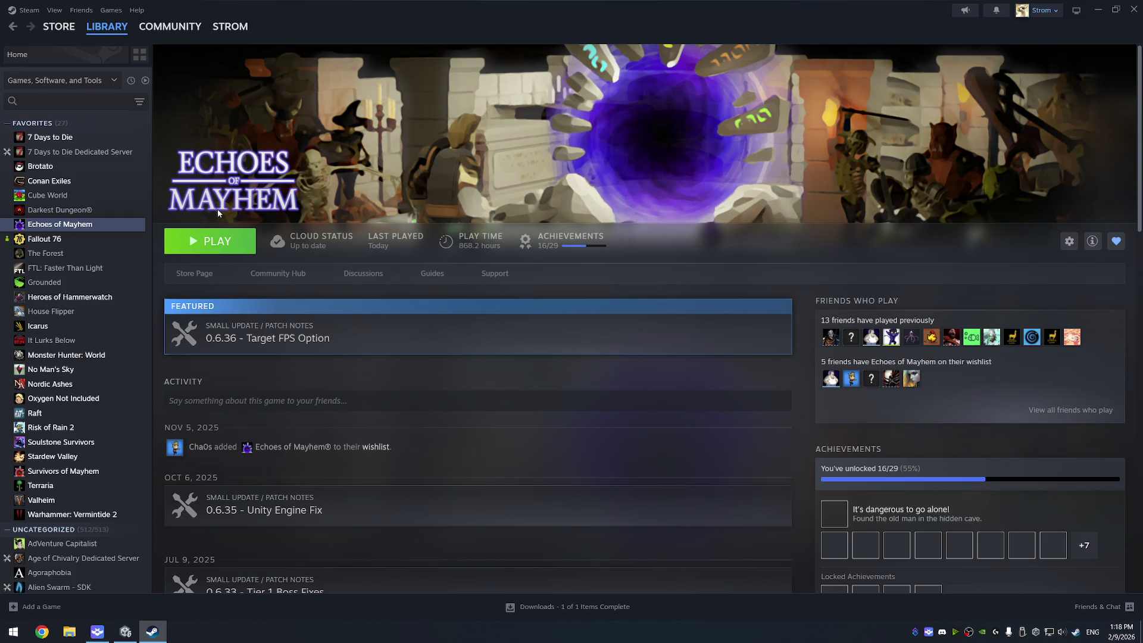
- Launch Echoes of Mayhem 0.6.38, review the Target FPS graphics option, and start singleplayer
left_click(205, 248)
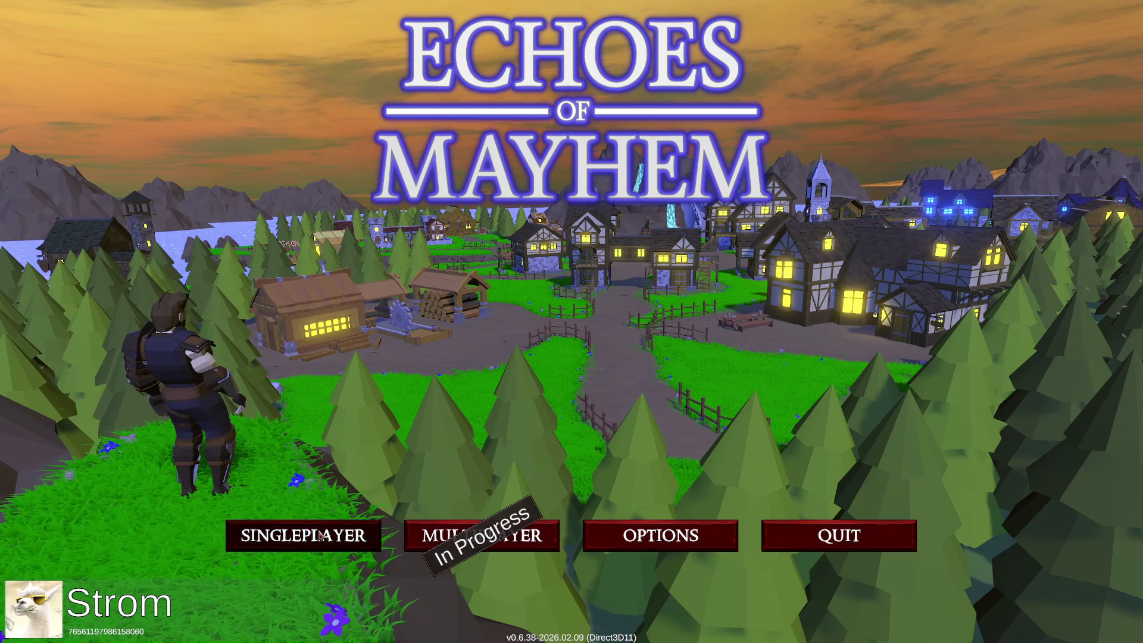
left_click(690, 543)
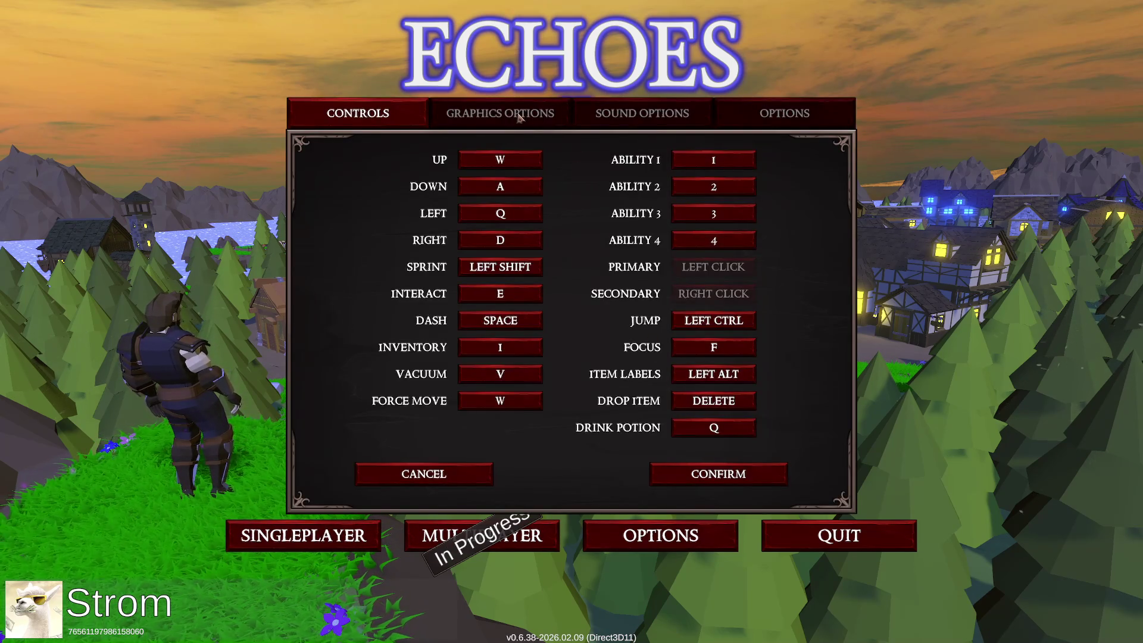
left_click(518, 116)
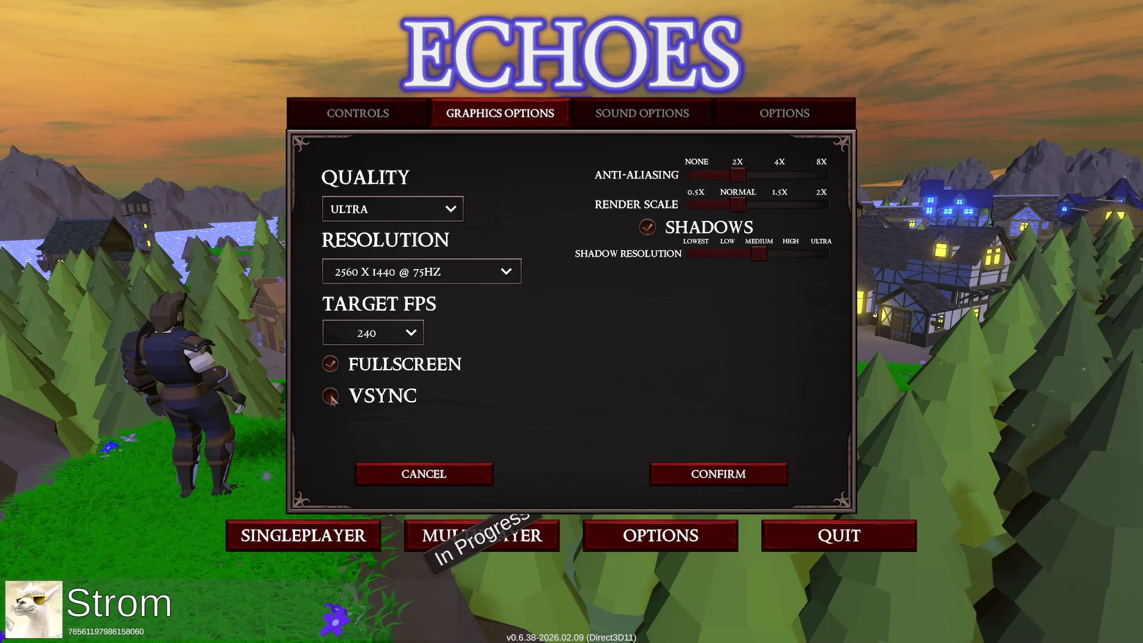
left_click(690, 471)
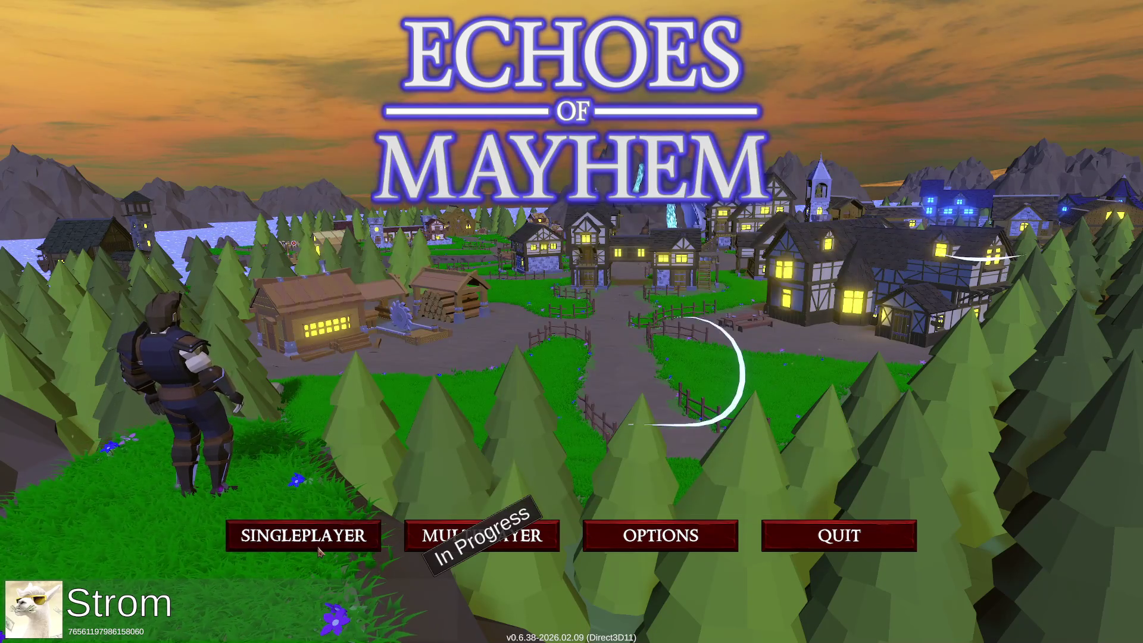
left_click(296, 539)
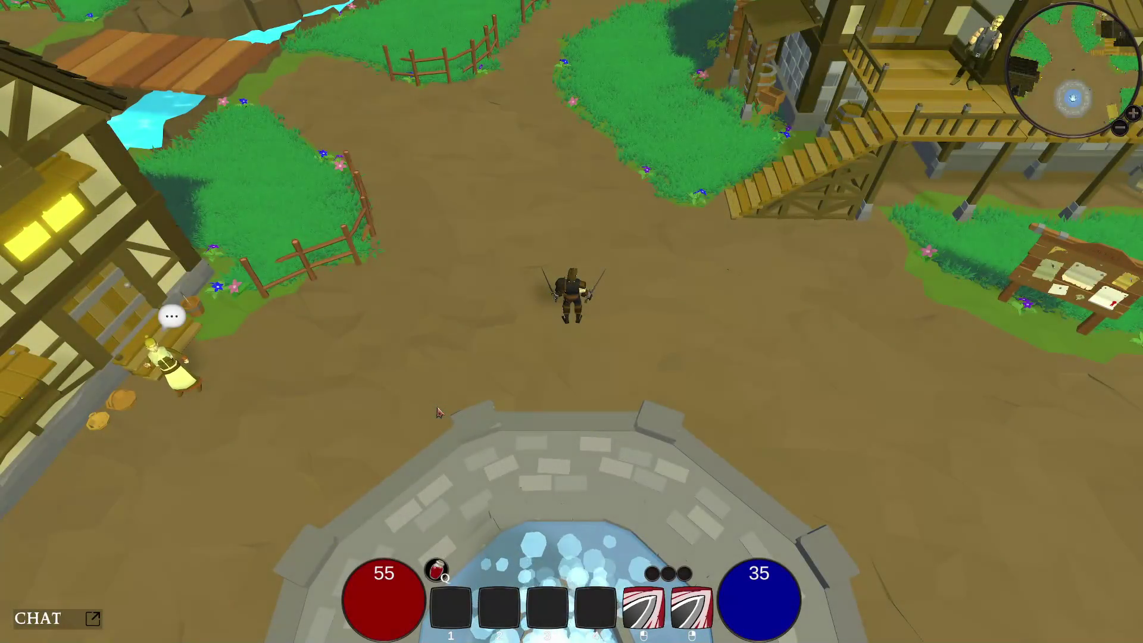
- Run and sprint the character east past the fountain and bridge toward the barn
key("d")
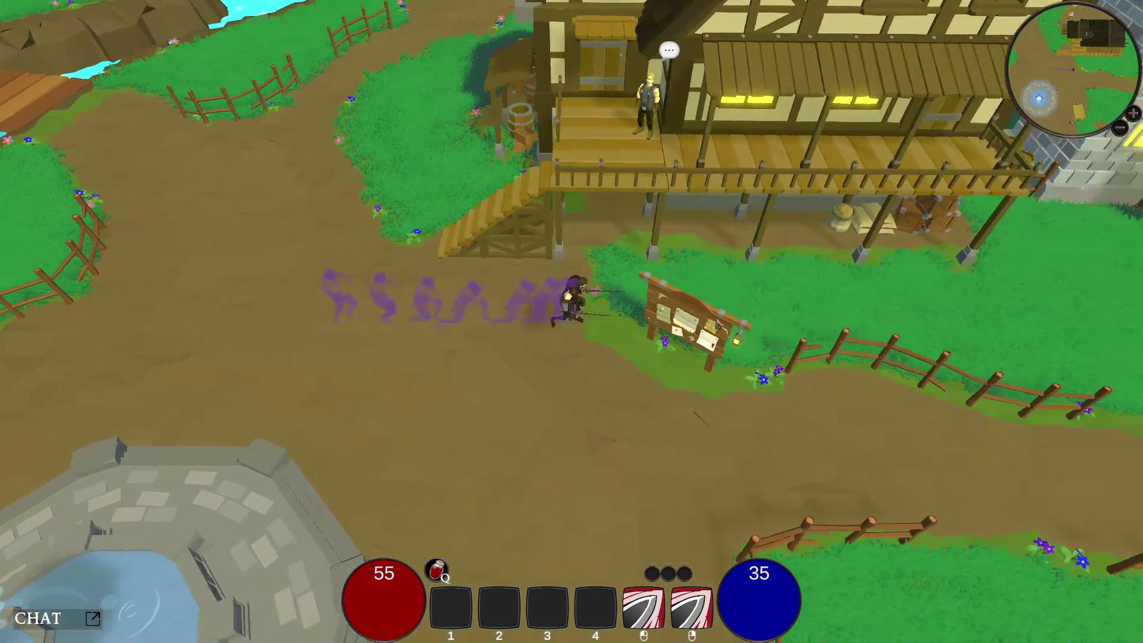
key("w")
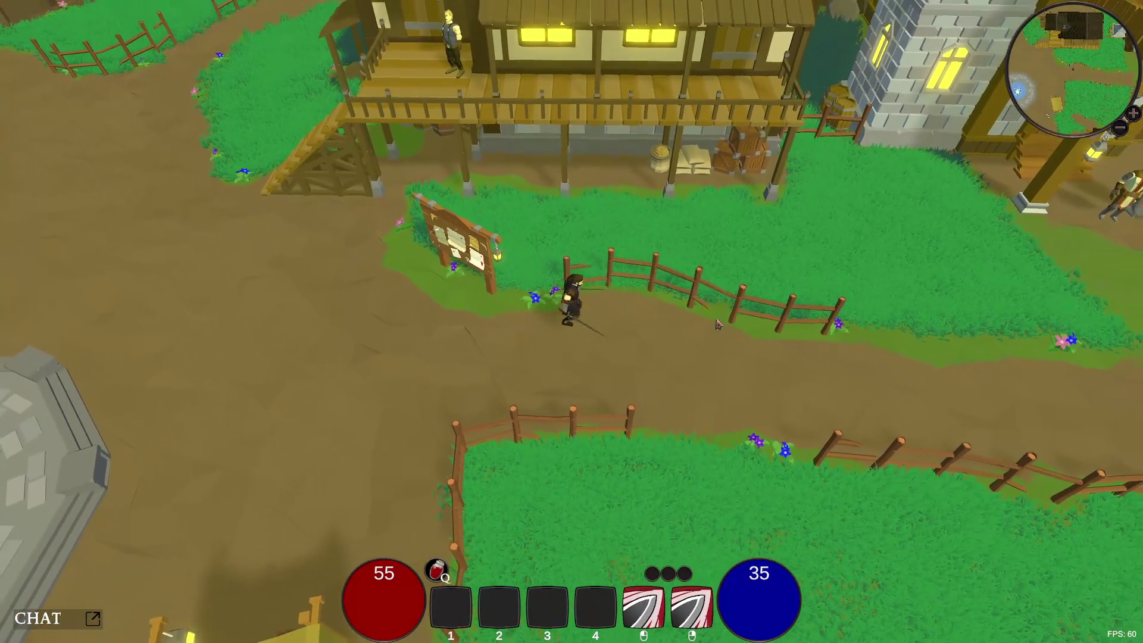
key("shift+d")
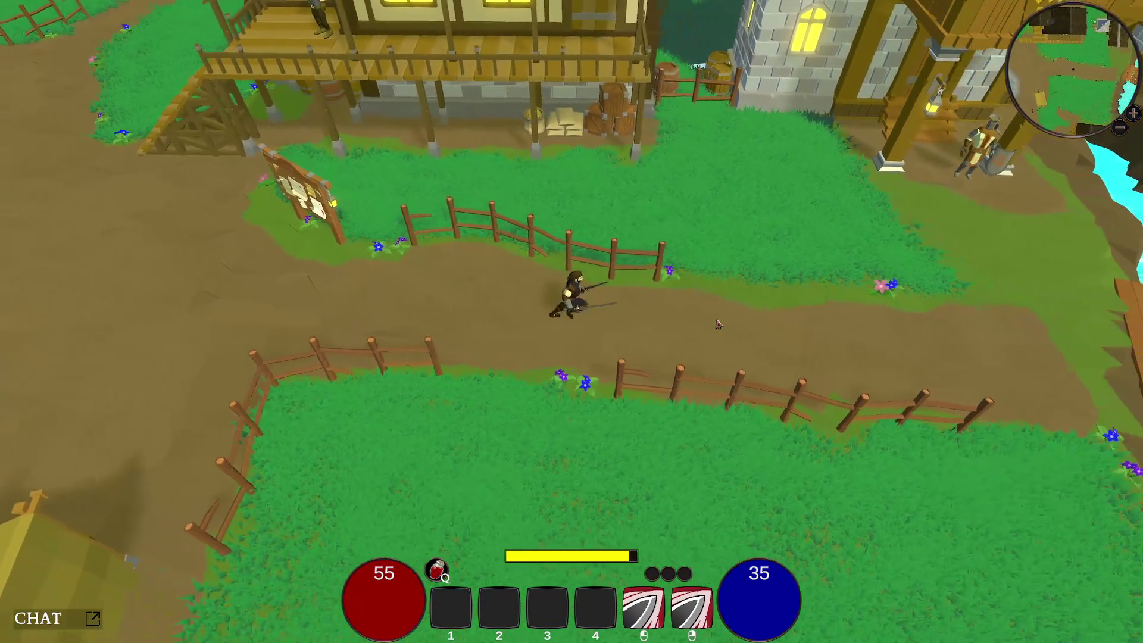
key("shift+d")
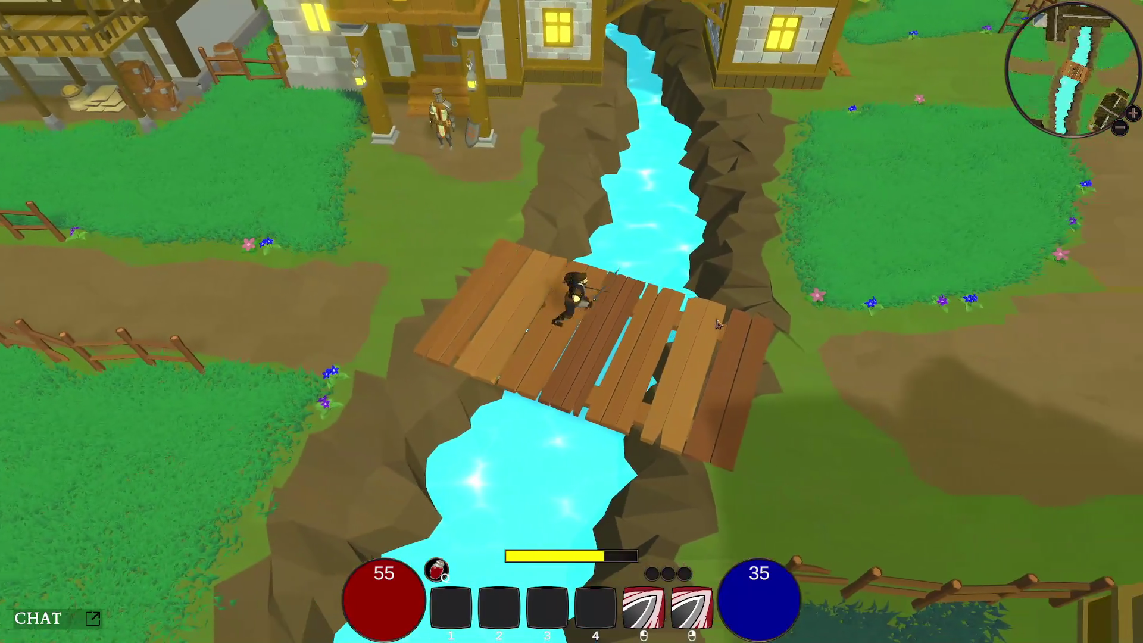
key("shift+d")
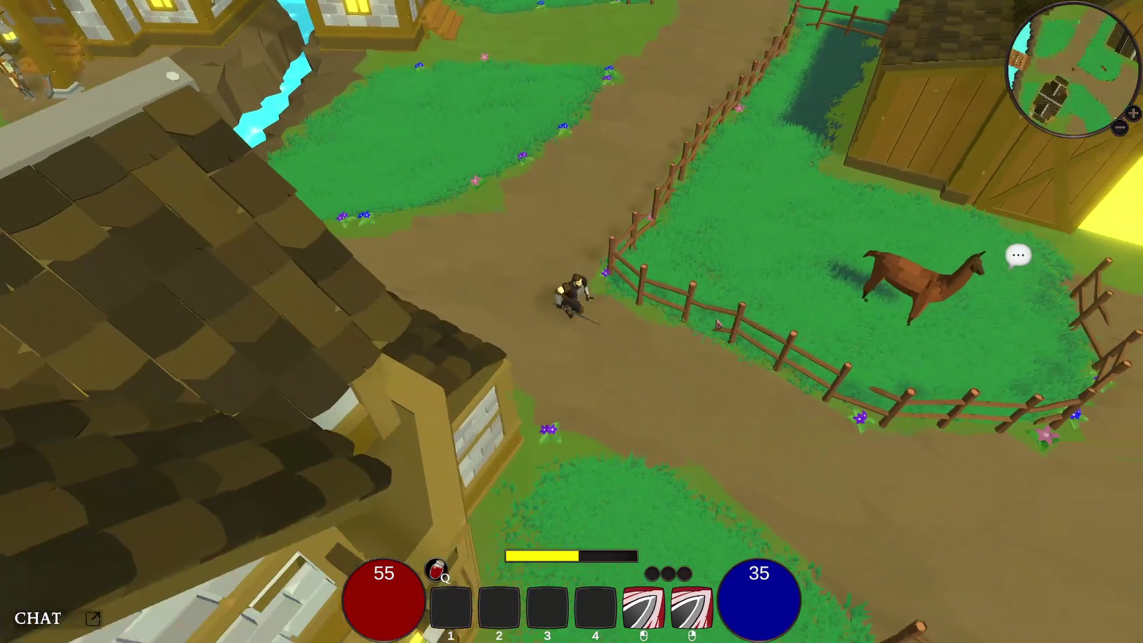
key("shift+d")
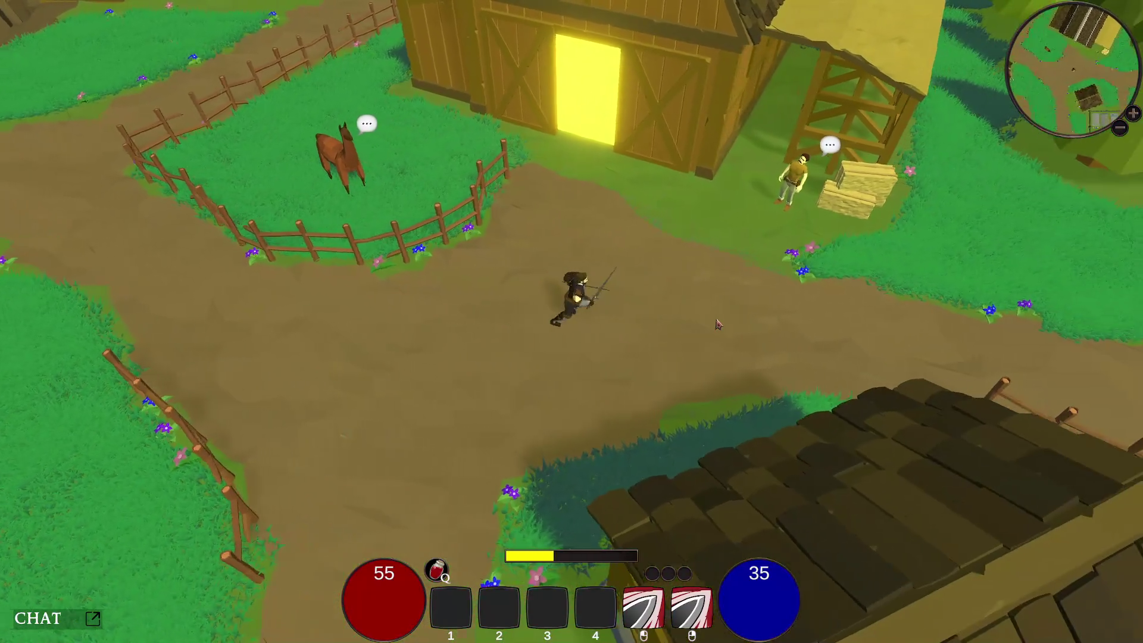
scroll(718, 323, "down", 5)
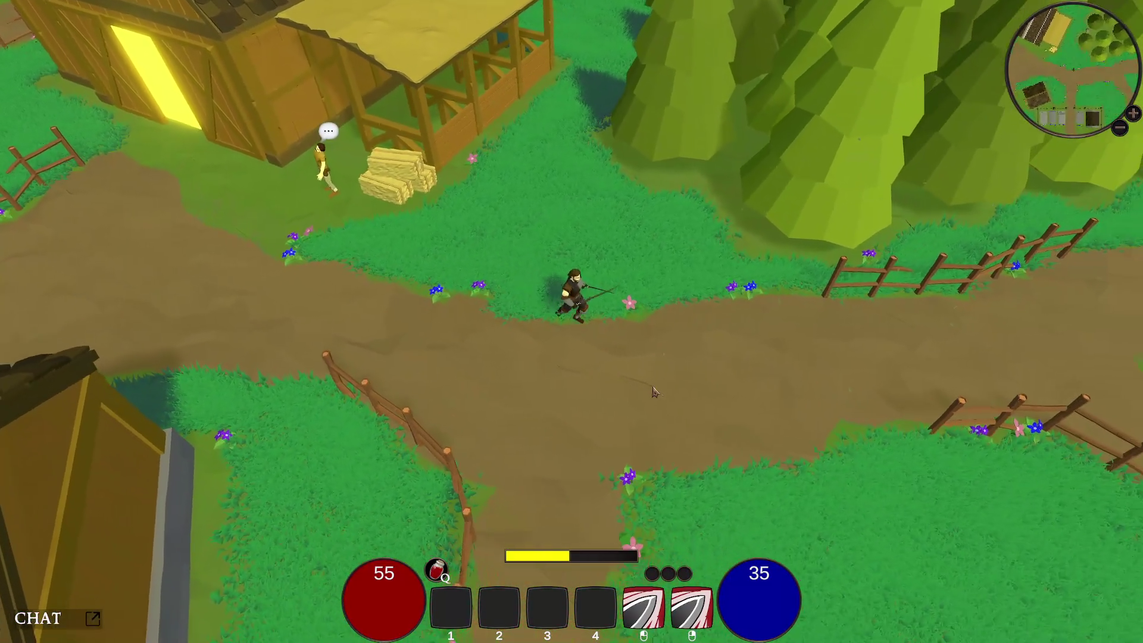
- Set Target FPS to 75 in the graphics options, confirm, and resume play
key("Escape")
left_click(587, 282)
left_click(512, 119)
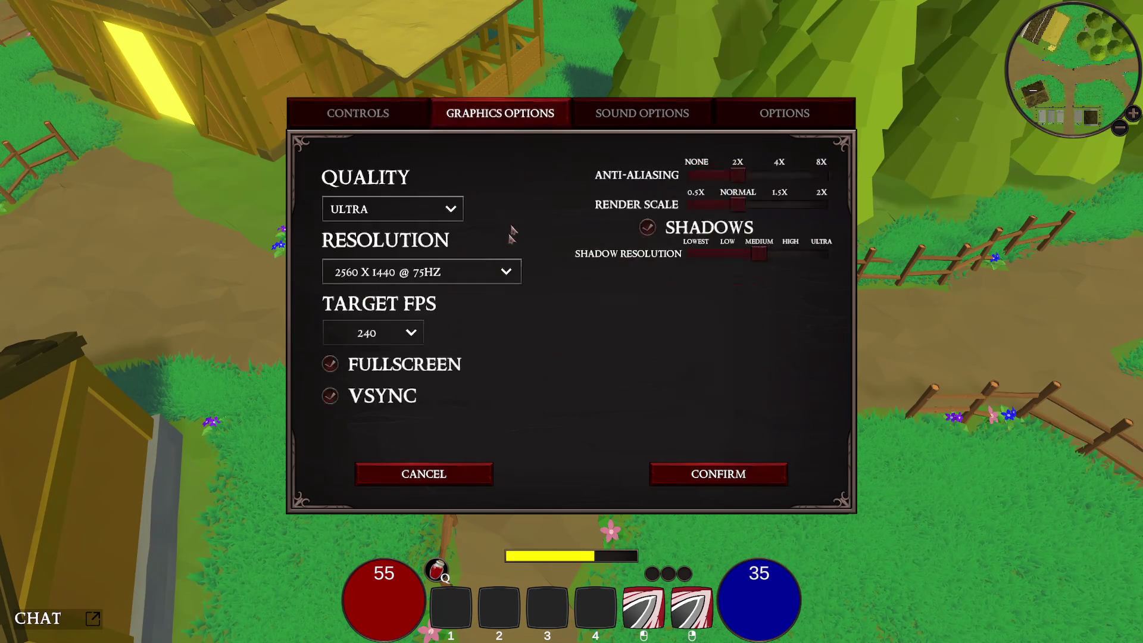
left_click(411, 334)
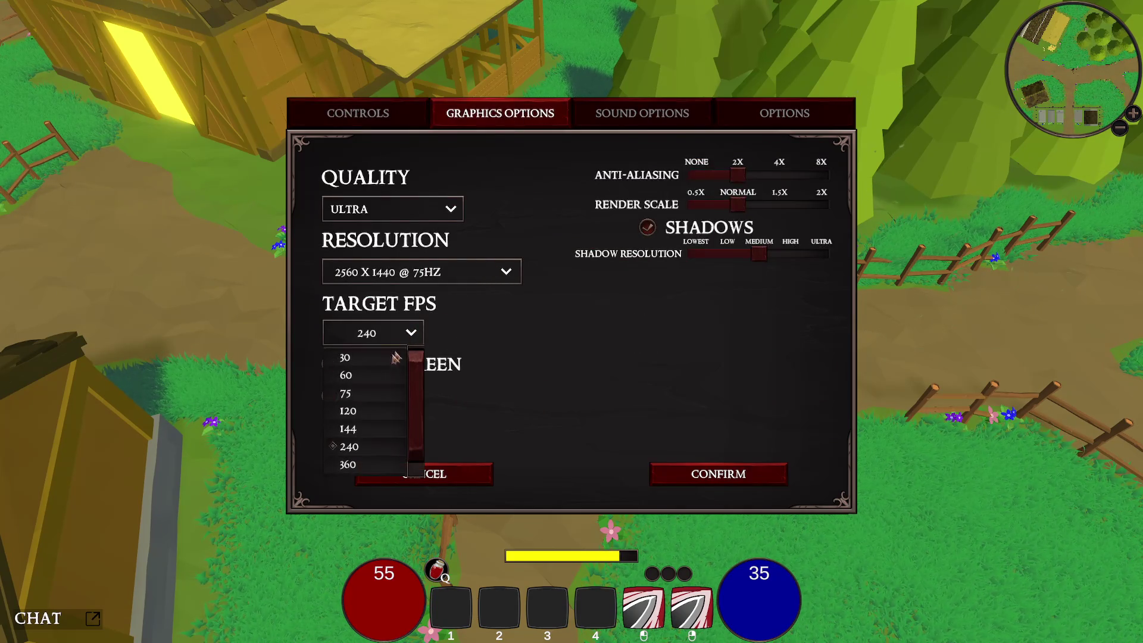
left_click(368, 393)
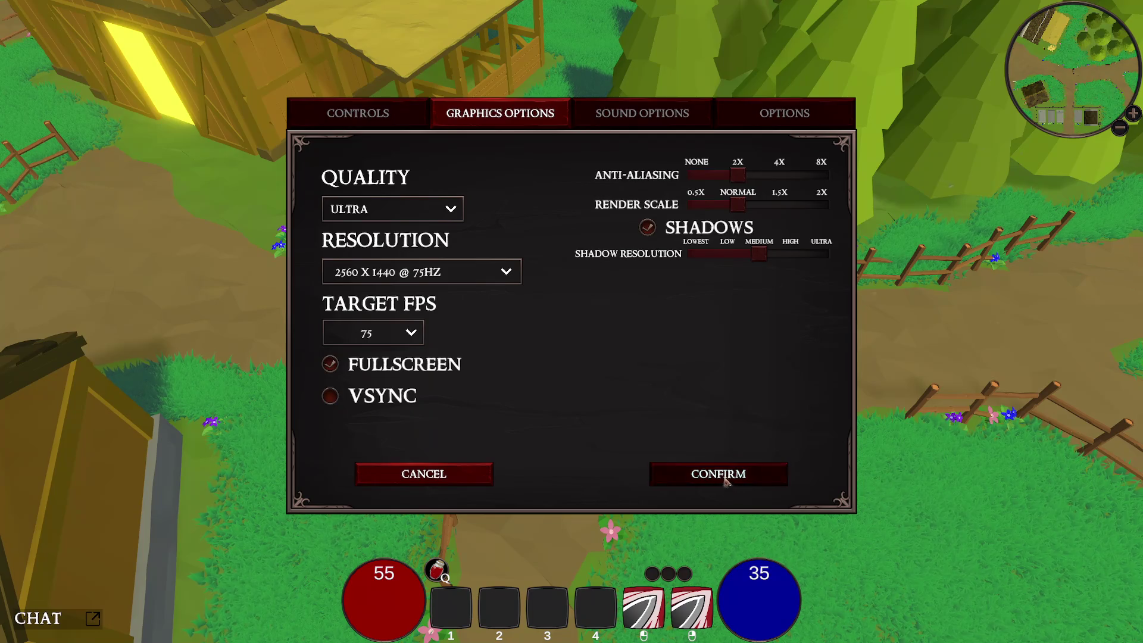
left_click(726, 481)
left_click(574, 403)
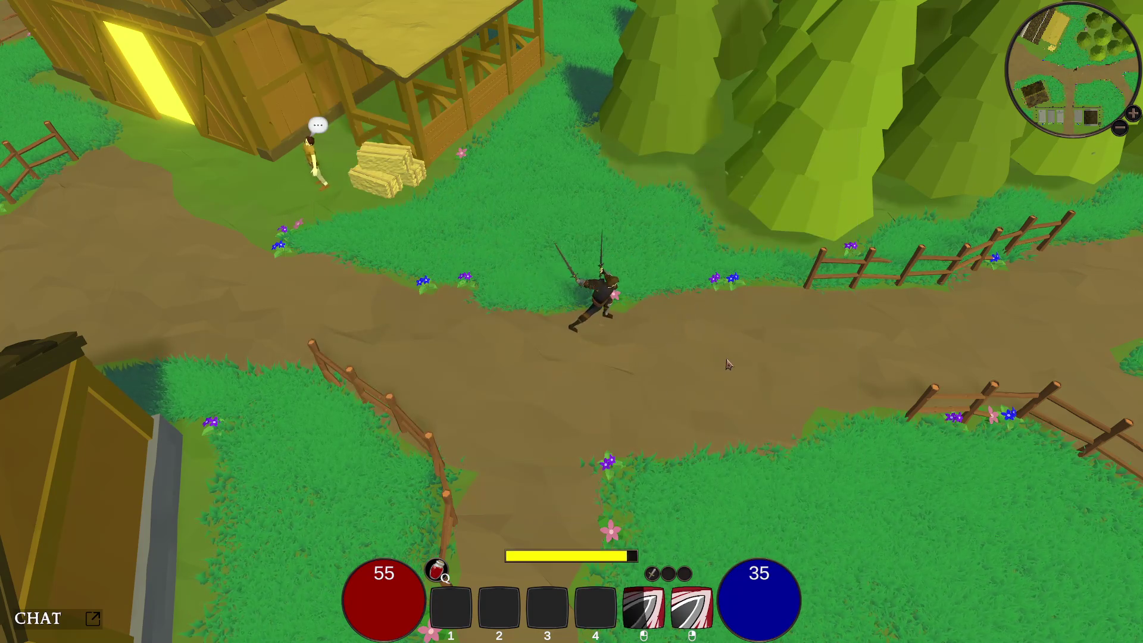
- Run the character out to the cliff portal and back to the crossroads, then pause
key("d")
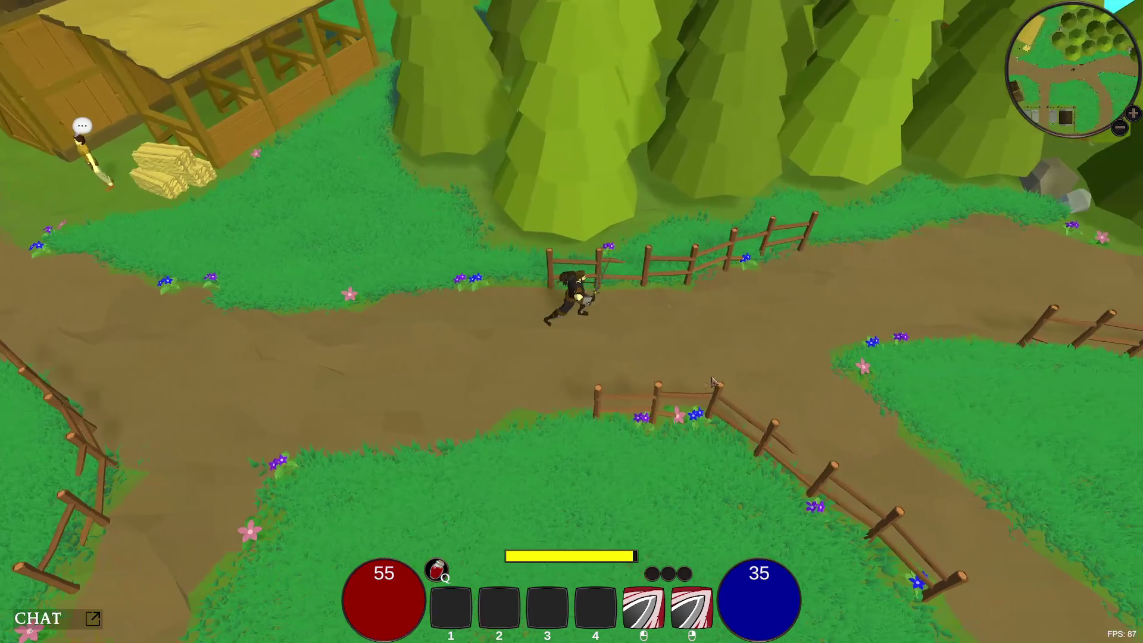
key("d")
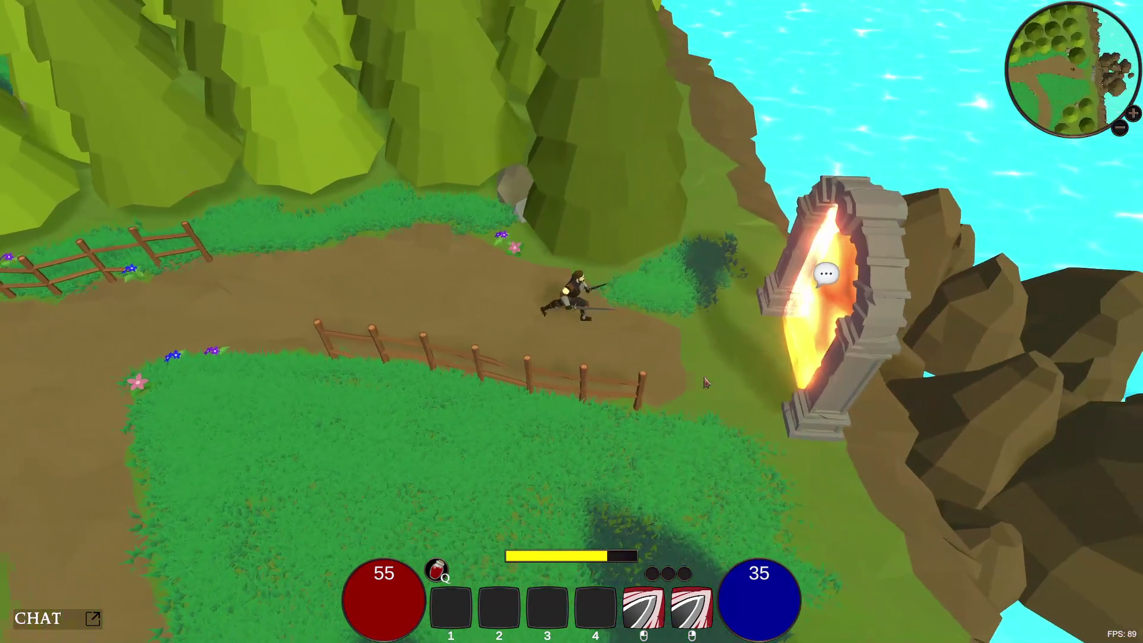
key("d")
key("a")
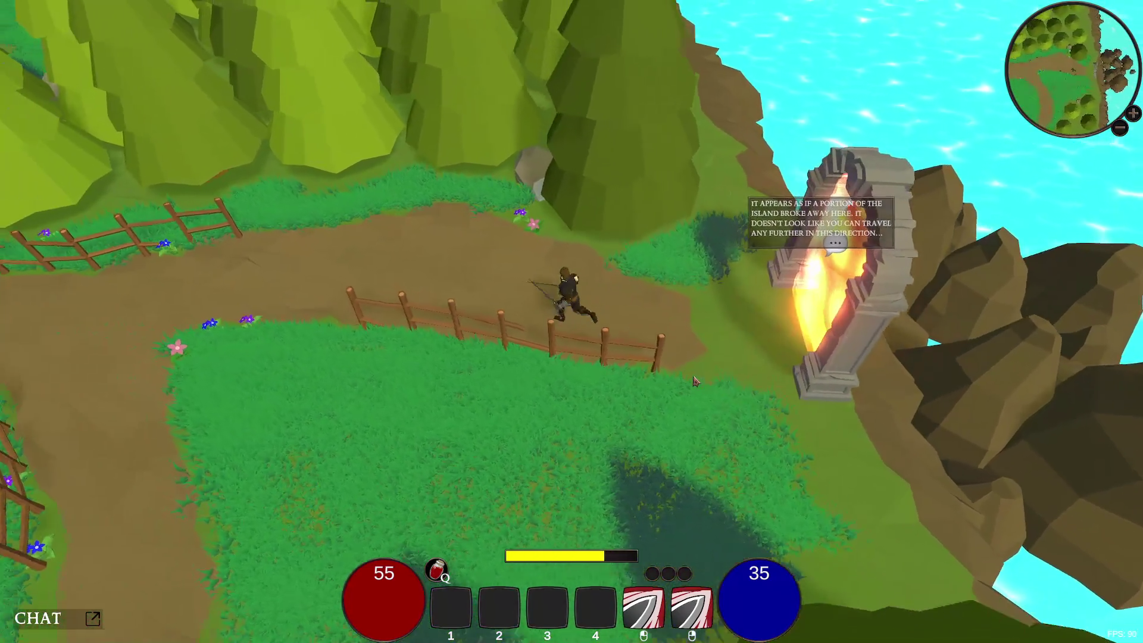
key("a")
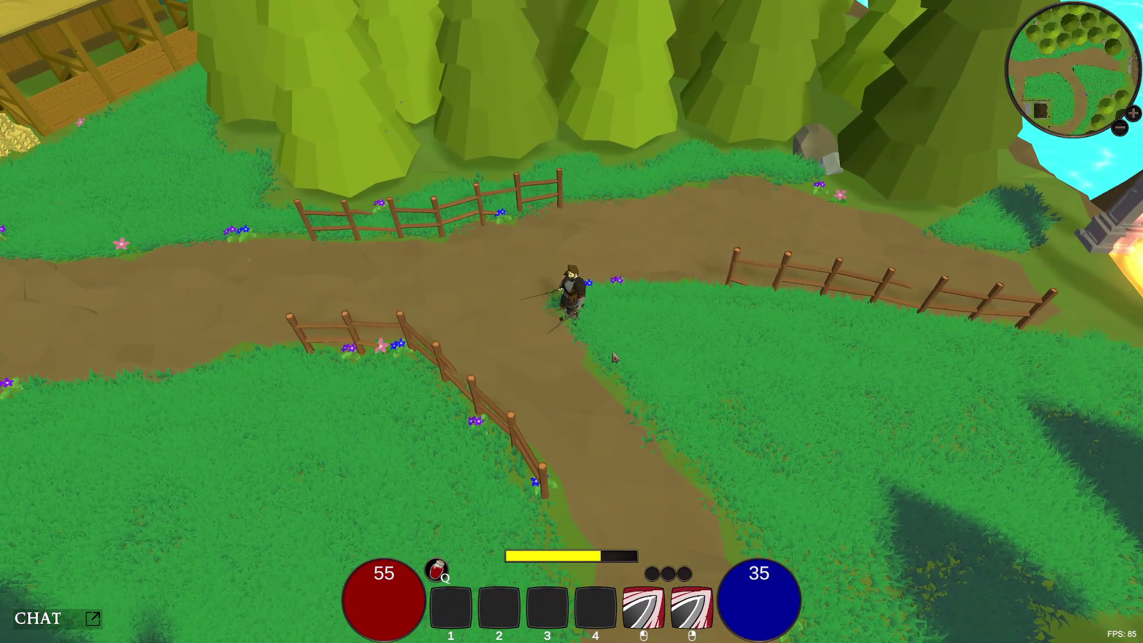
key("Escape")
- Try Target FPS values of 60, 30 and 120 in the graphics options
left_click(584, 284)
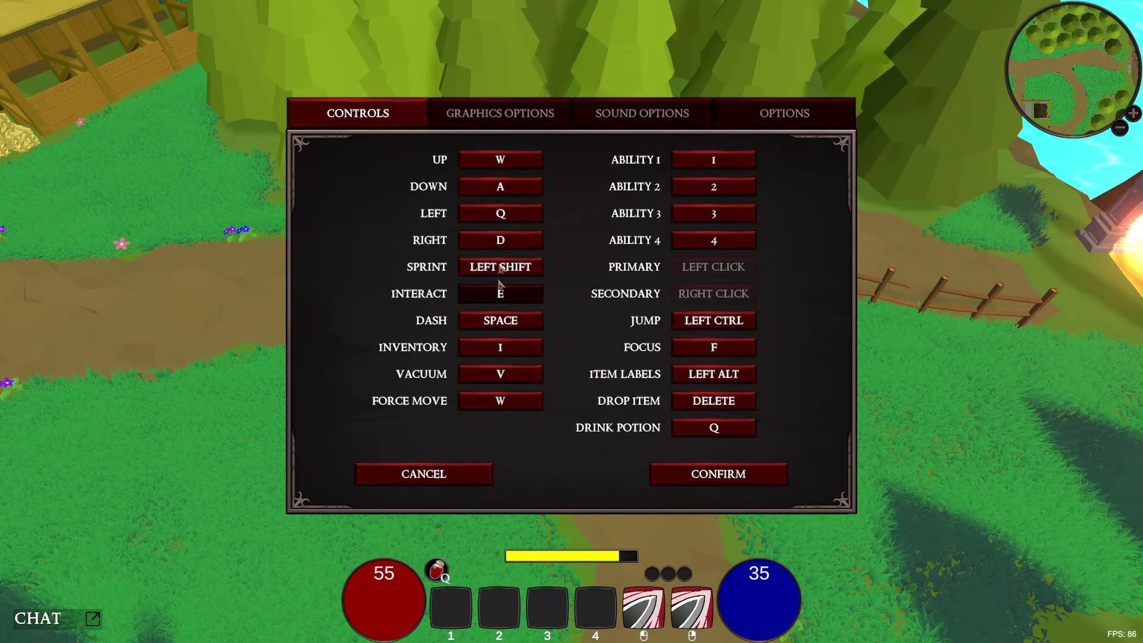
left_click(529, 119)
left_click(372, 333)
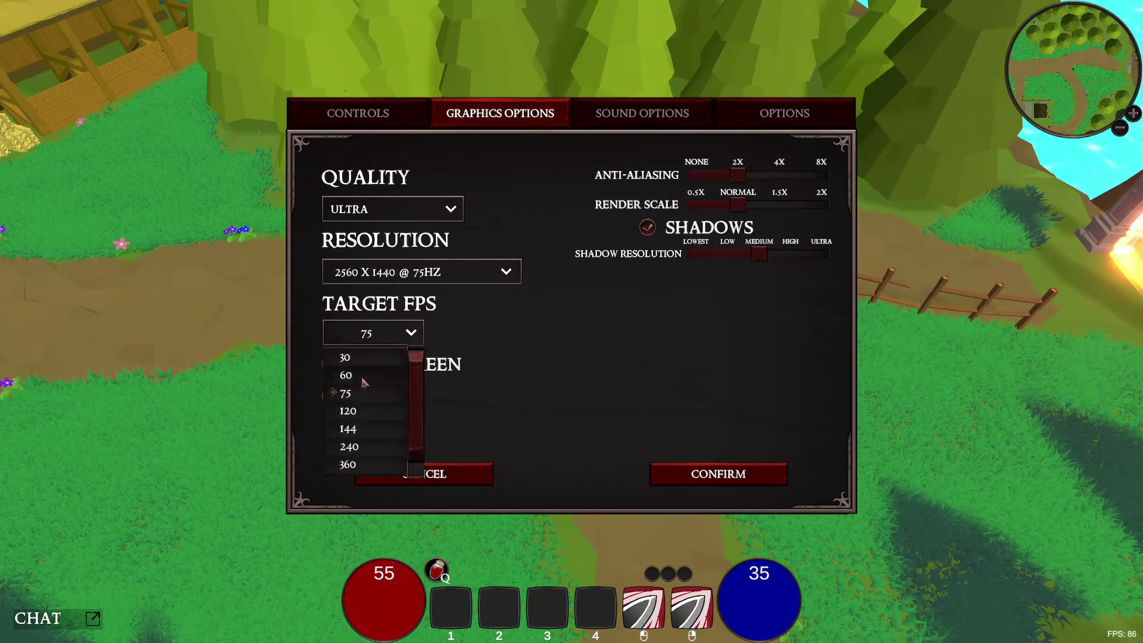
left_click(363, 376)
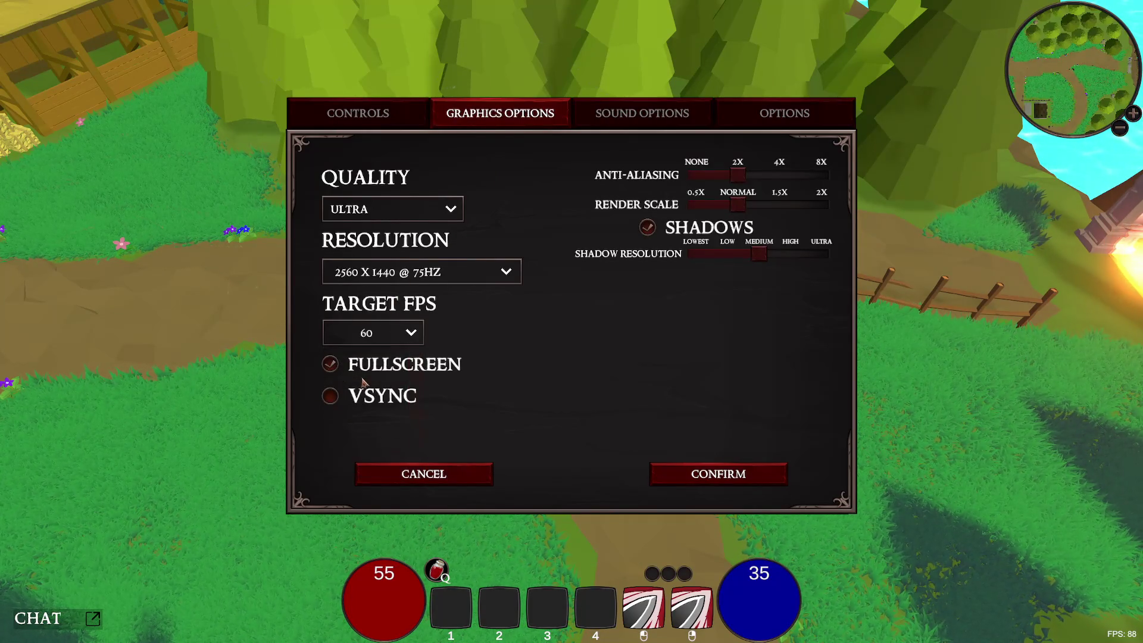
left_click(376, 338)
left_click(380, 357)
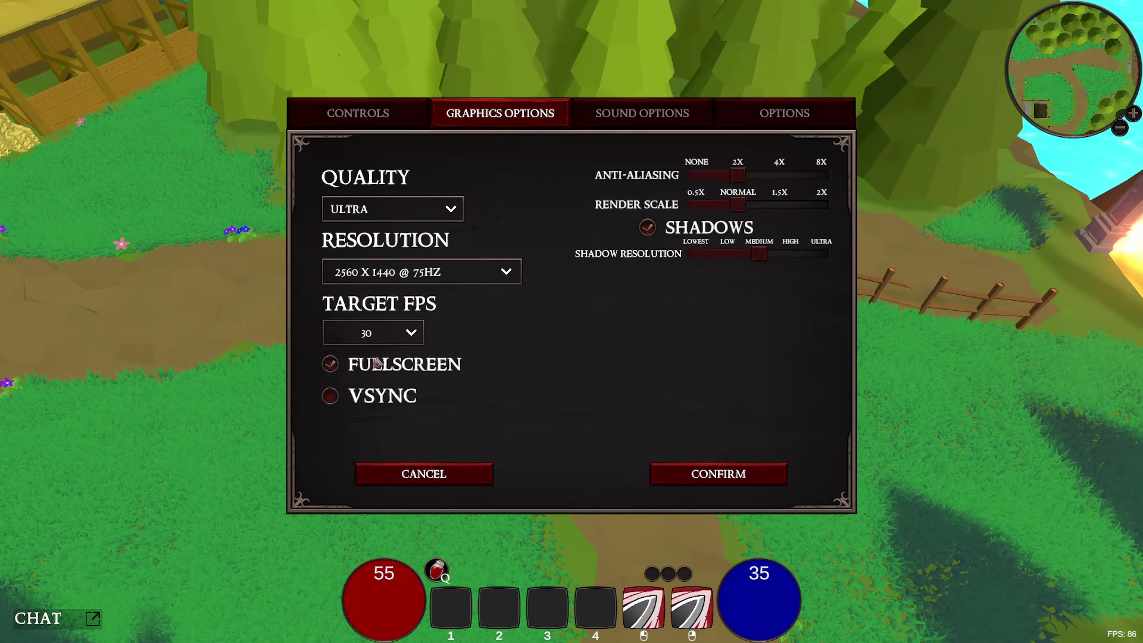
left_click(383, 341)
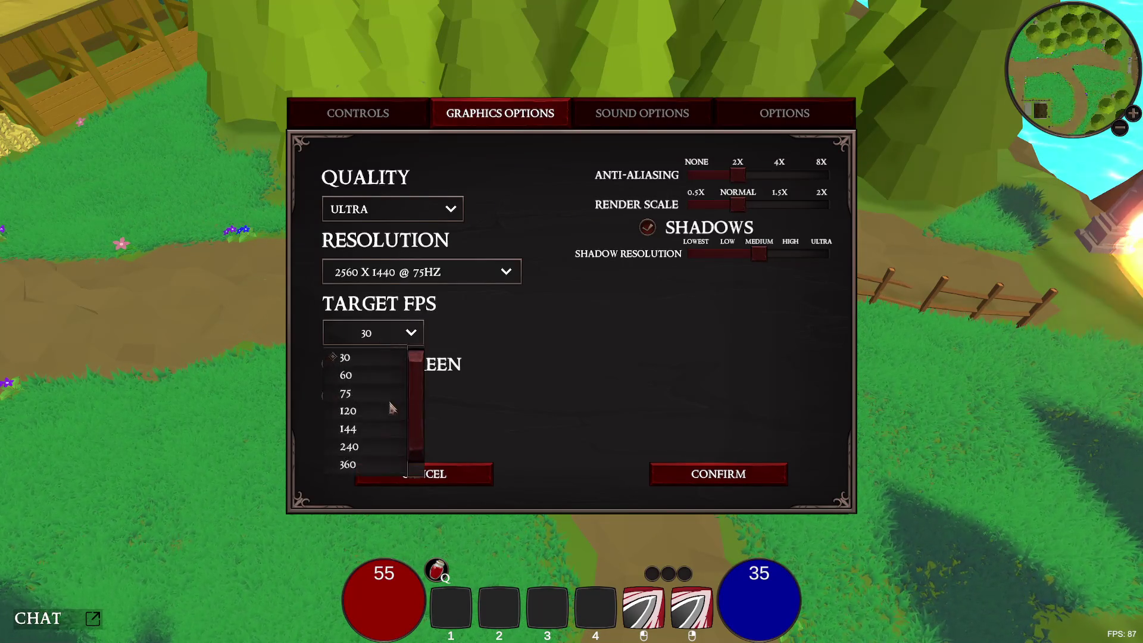
left_click(370, 413)
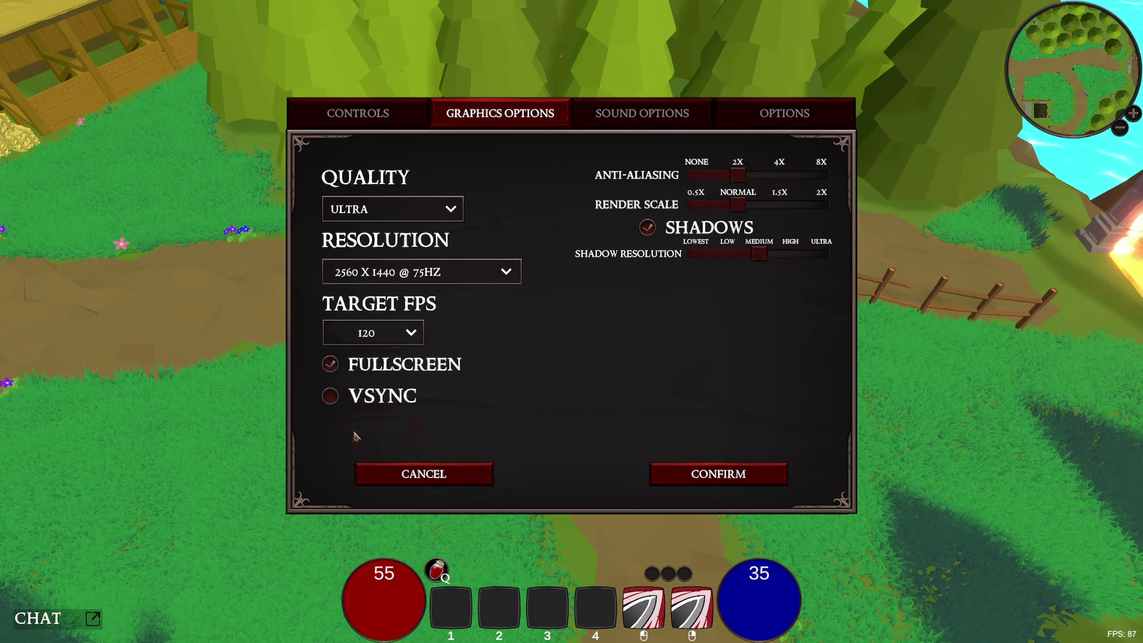
- Settle on Target FPS 240 with VSync on, confirm, and run the character back through town
left_click(398, 337)
left_click(358, 449)
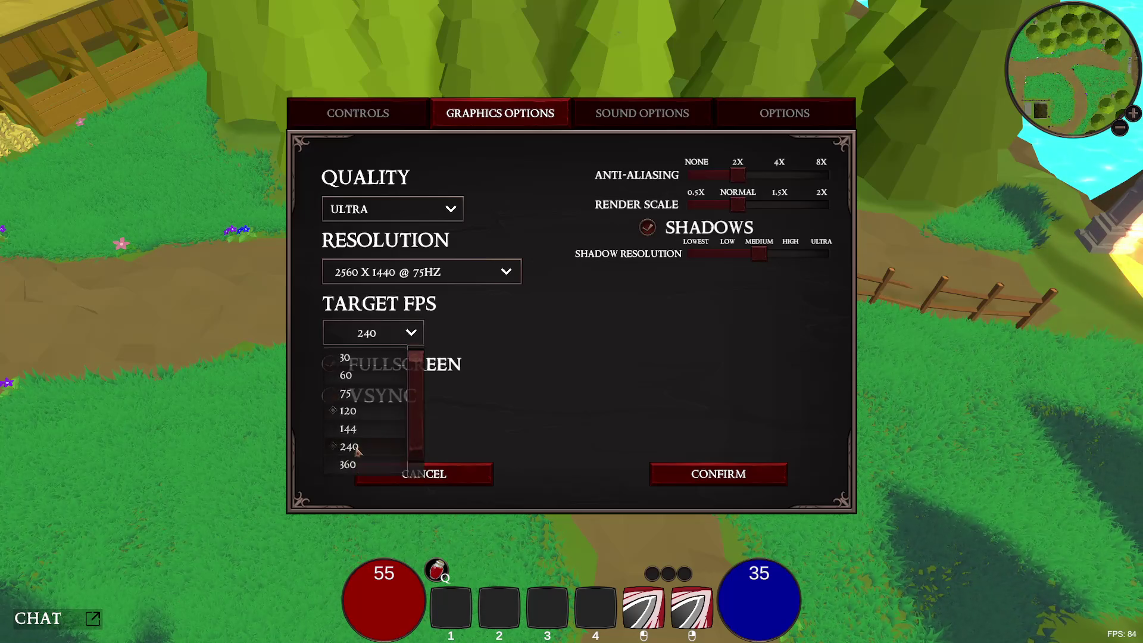
left_click(332, 397)
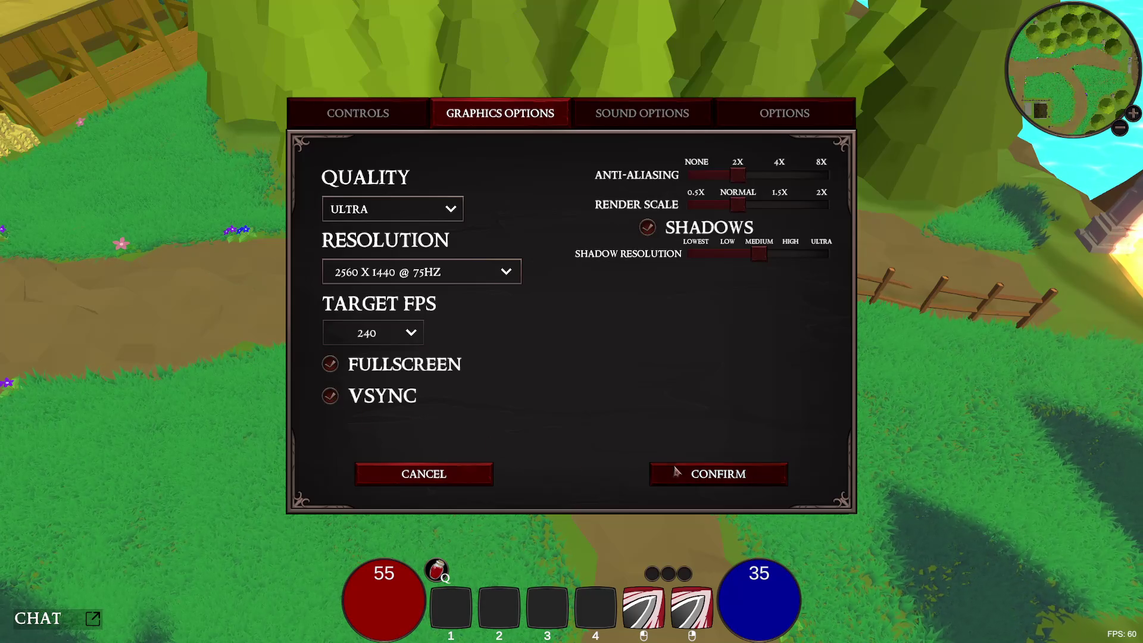
left_click(709, 476)
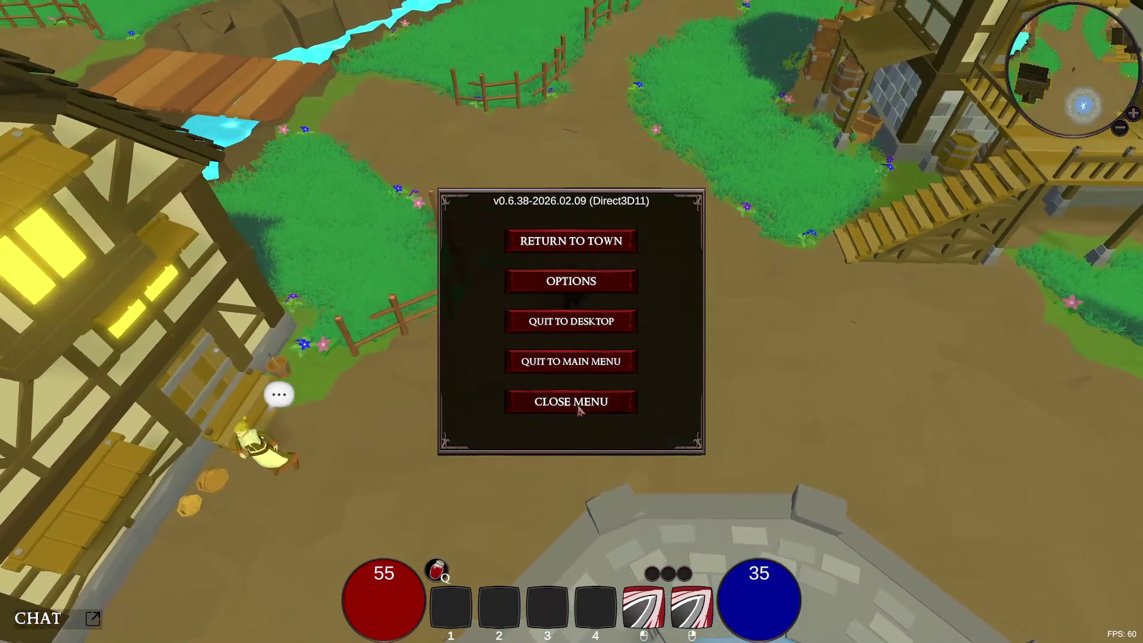
left_click(581, 408)
key("s")
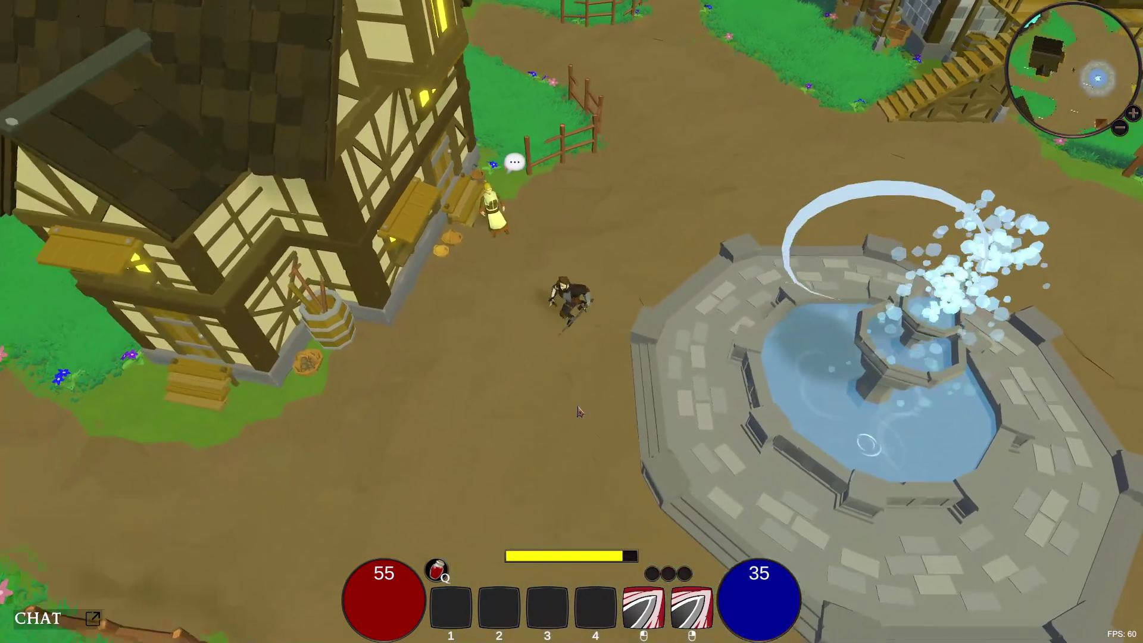
key("a")
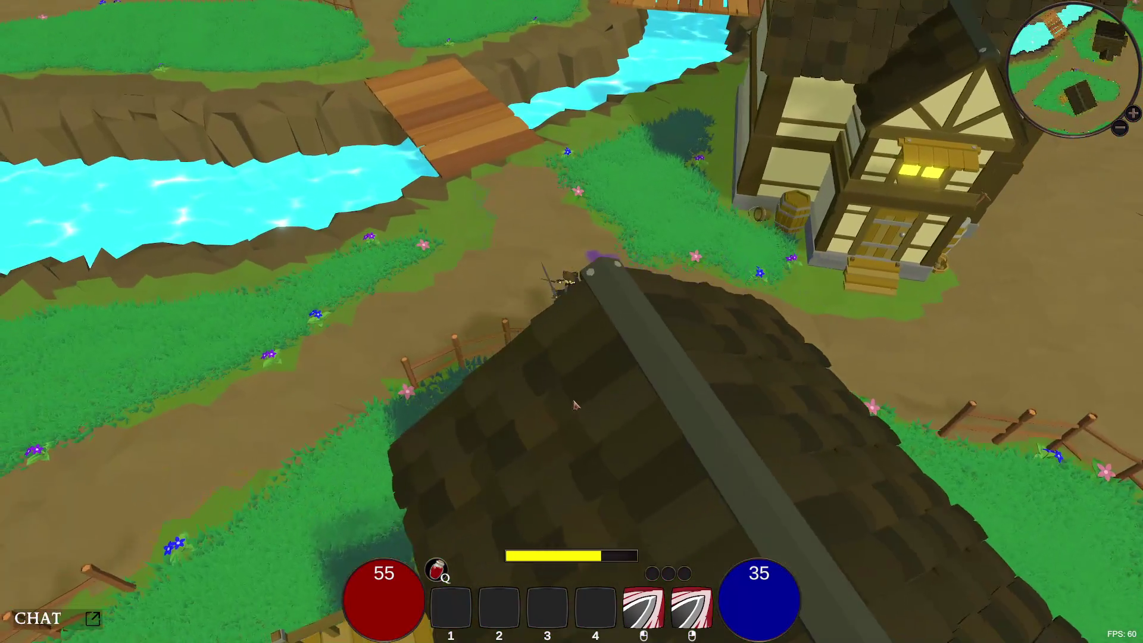
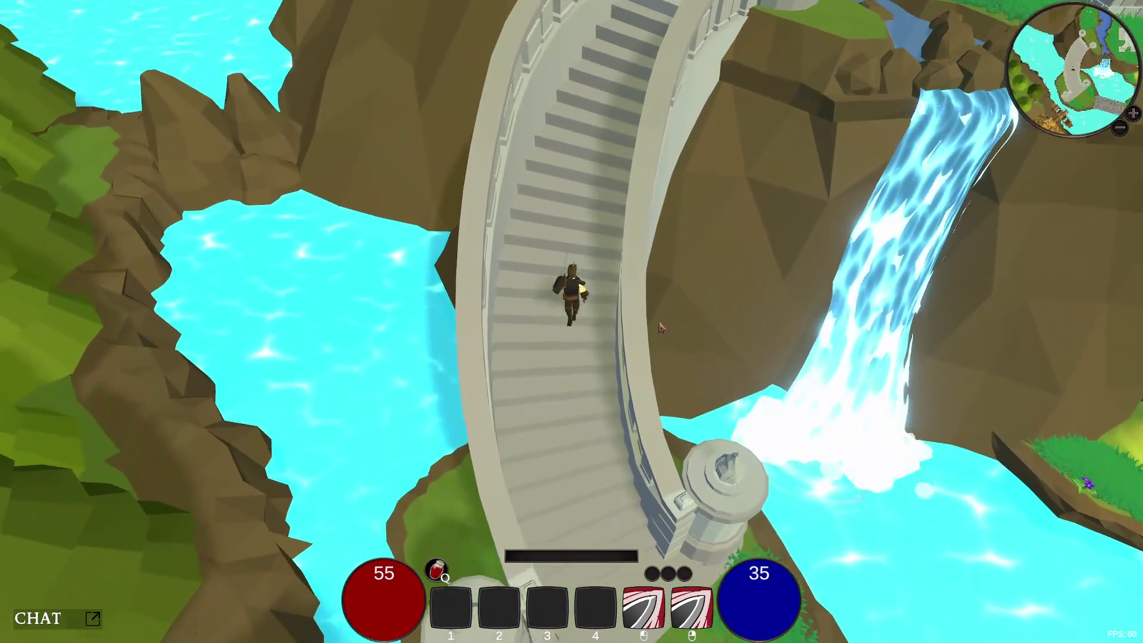
- Run the character off the stone stairway bridge down to the riverbank by the waterwheel village
key("w")
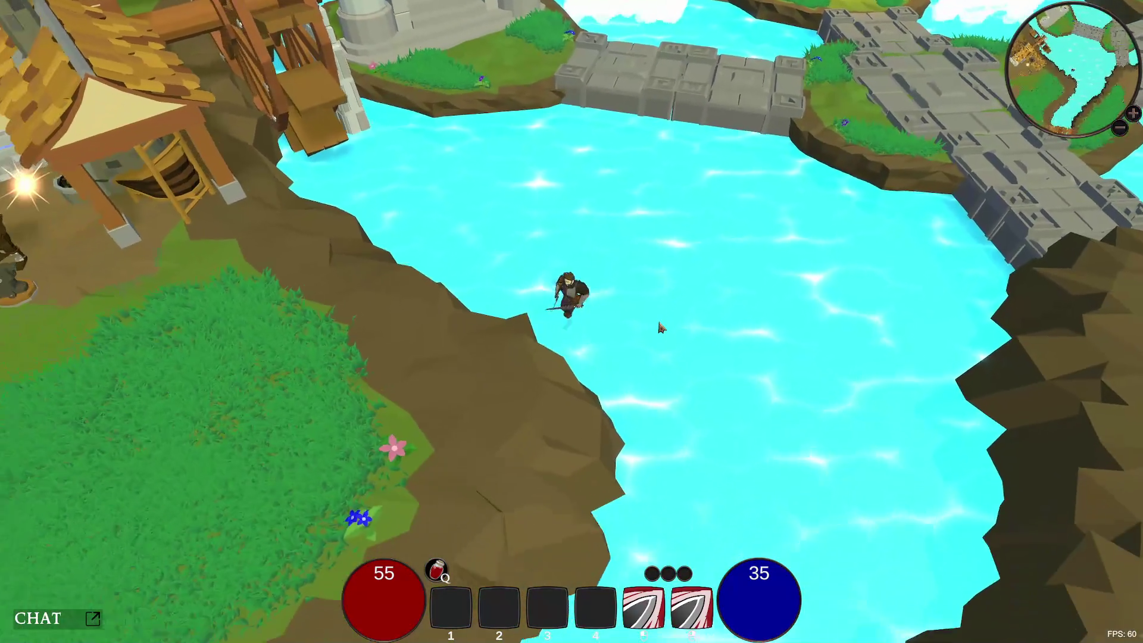
- Run up the cliff and along the dirt path past the houses and archery targets to the portal
key("a")
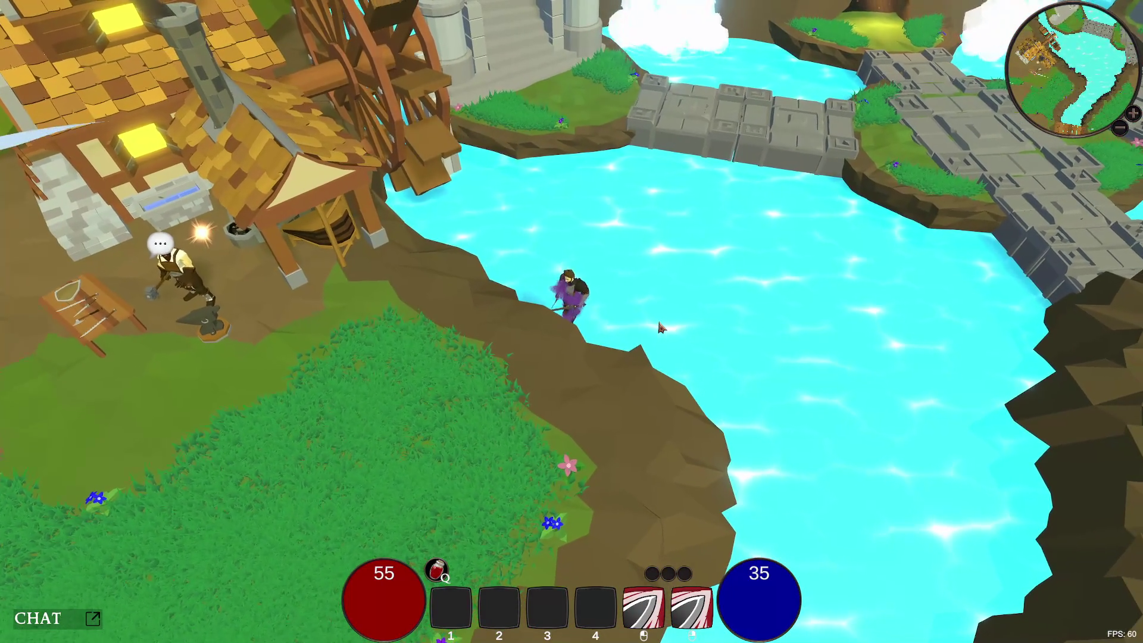
key("a")
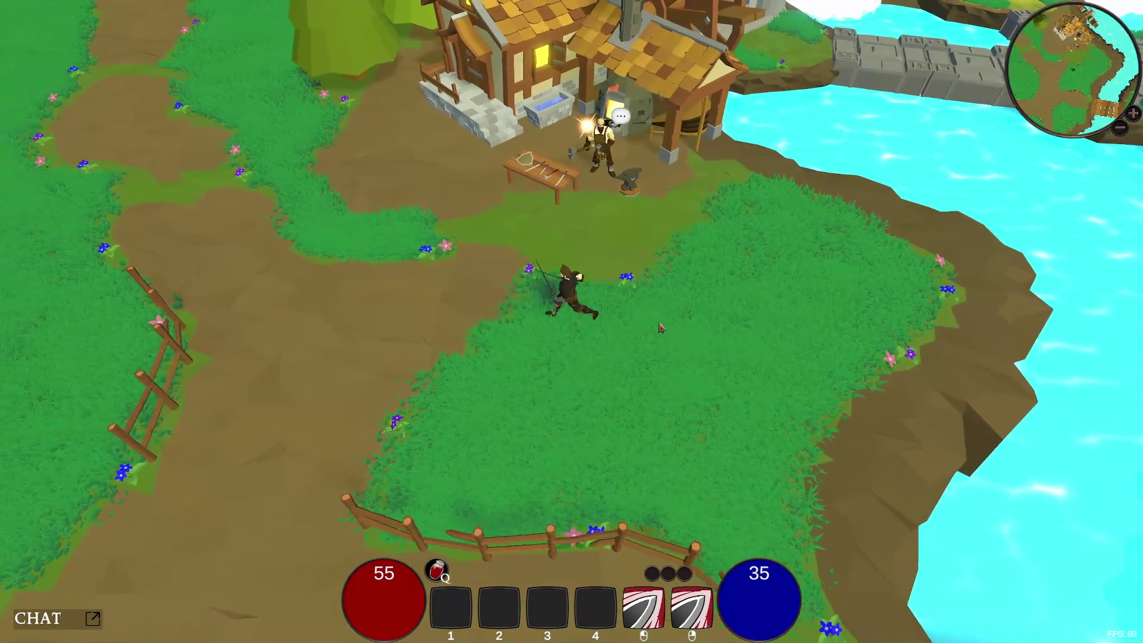
key("a")
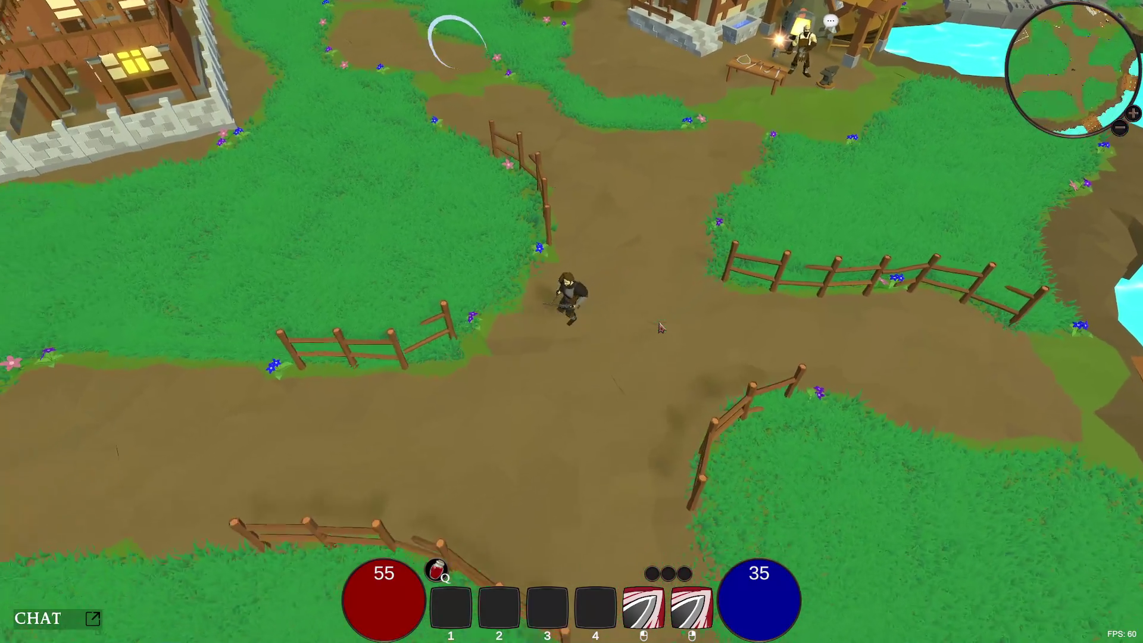
key("a")
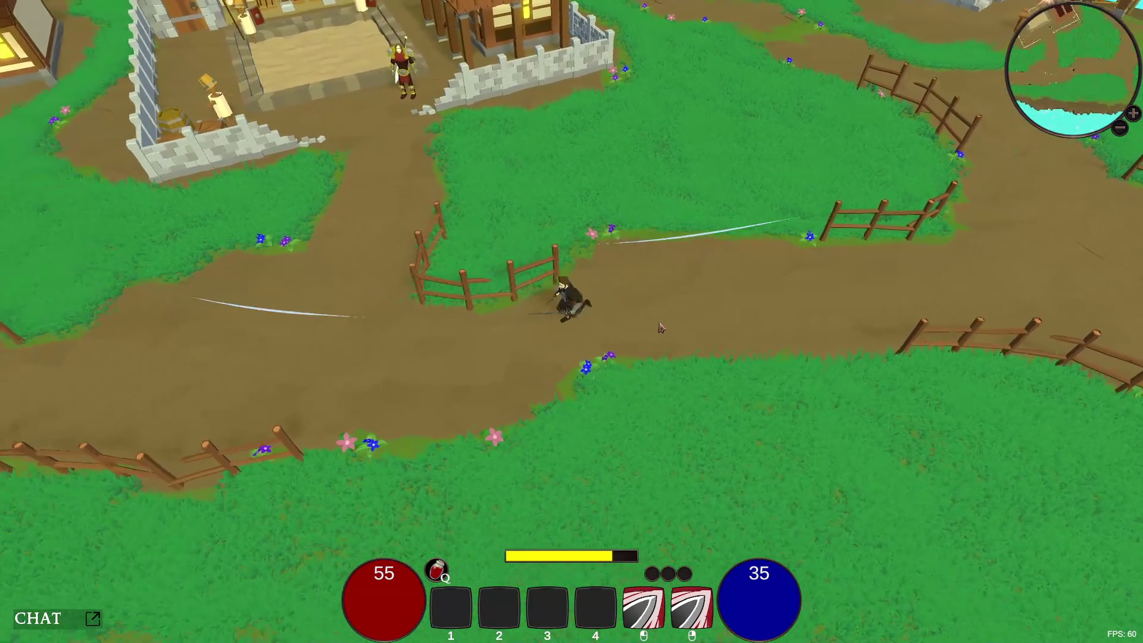
key("a")
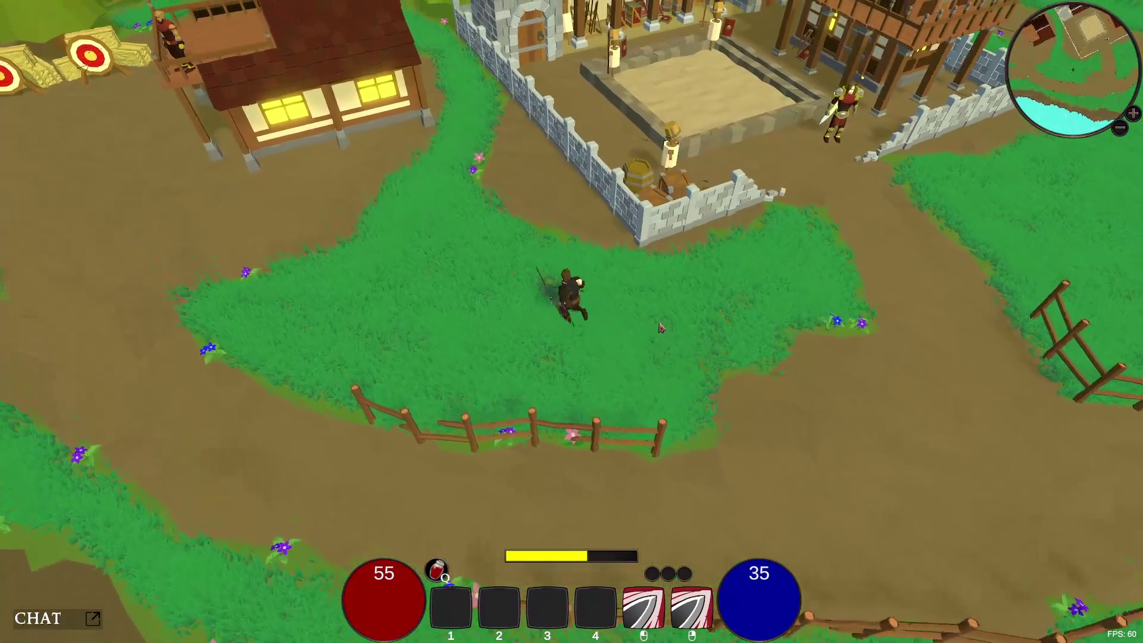
key("a")
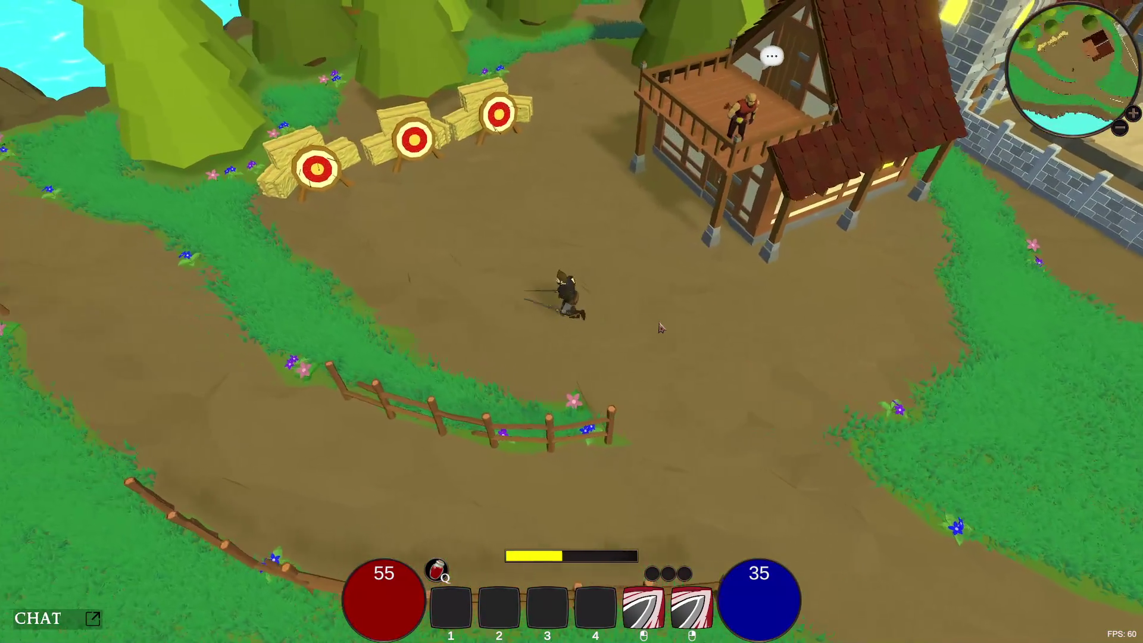
key("a")
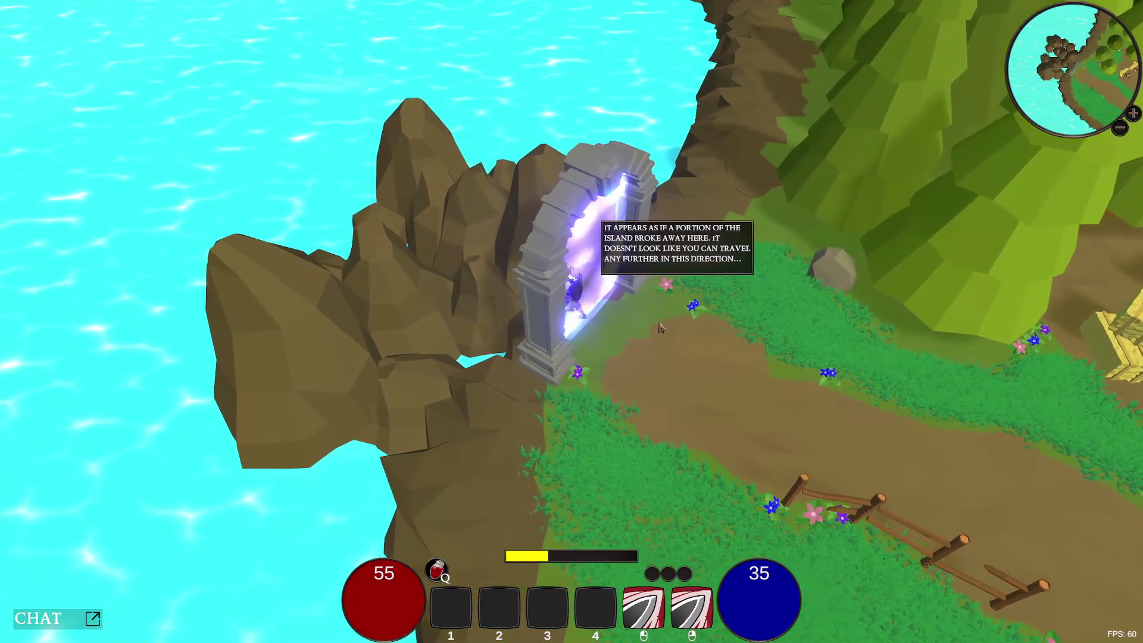
- Head north past the targets to the barrel camp and bring up the colosseum Select a Challenge window
key("d")
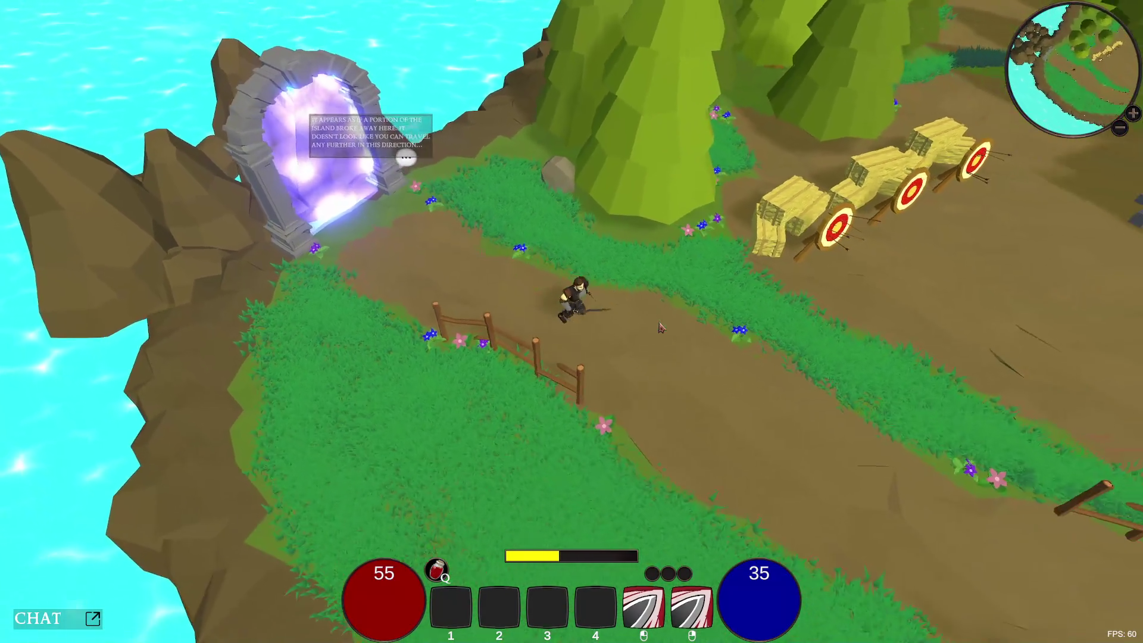
key("w")
key("w")
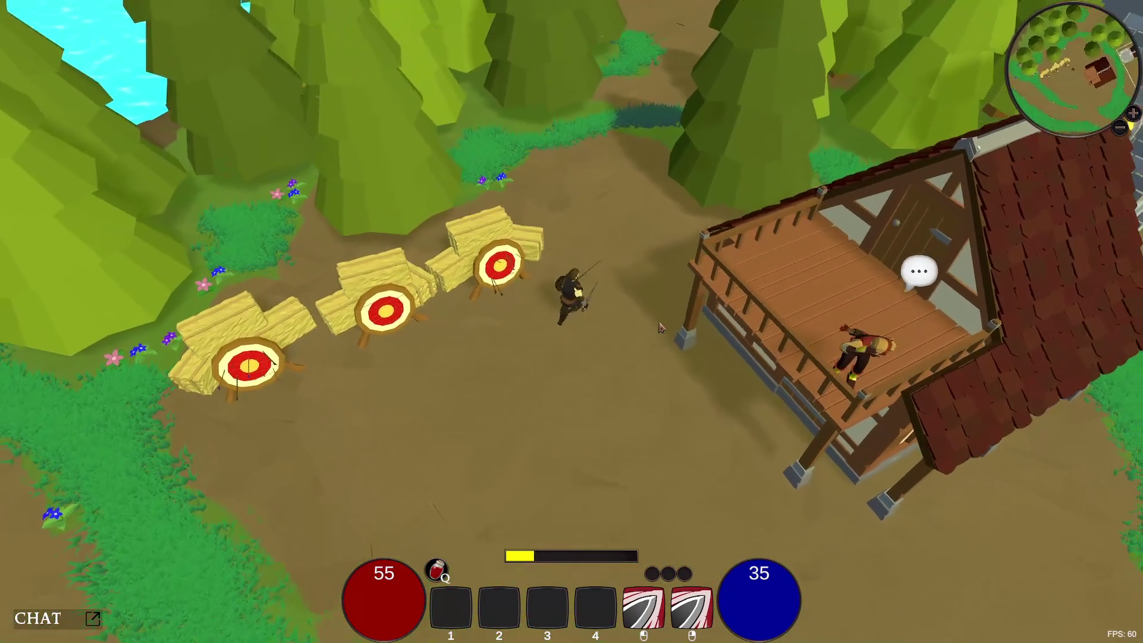
key("w")
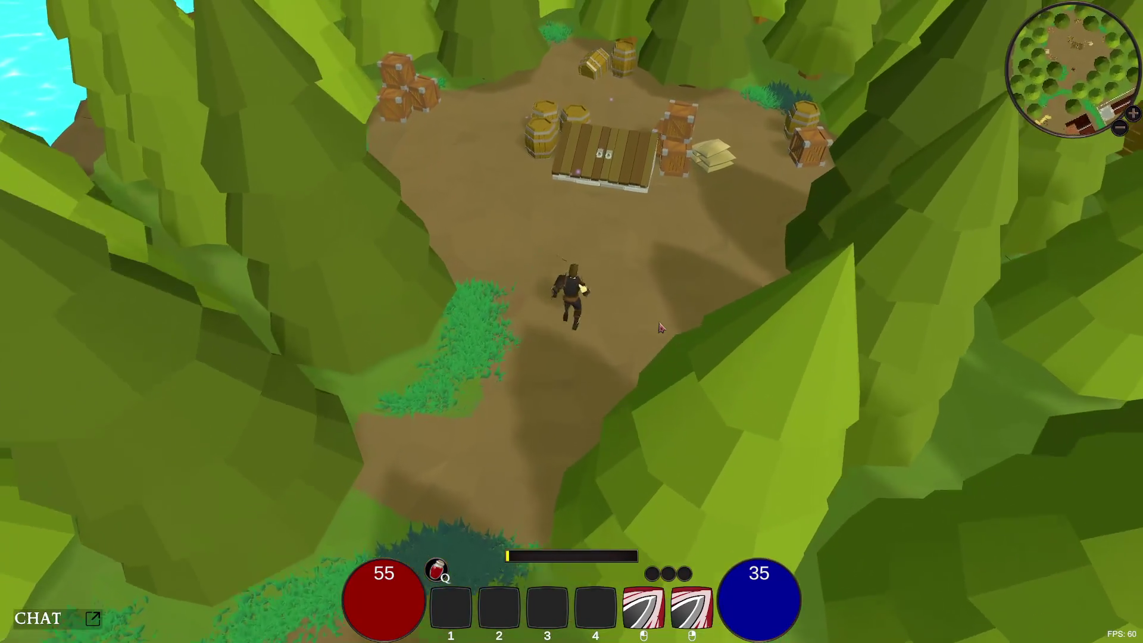
key("e")
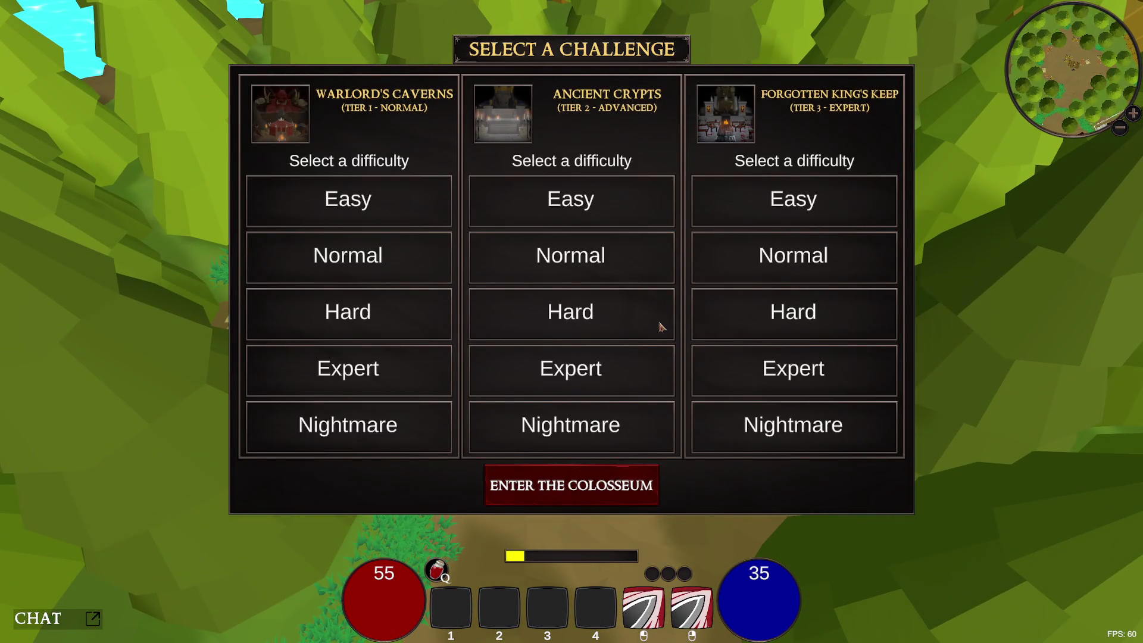
key("e")
key("e")
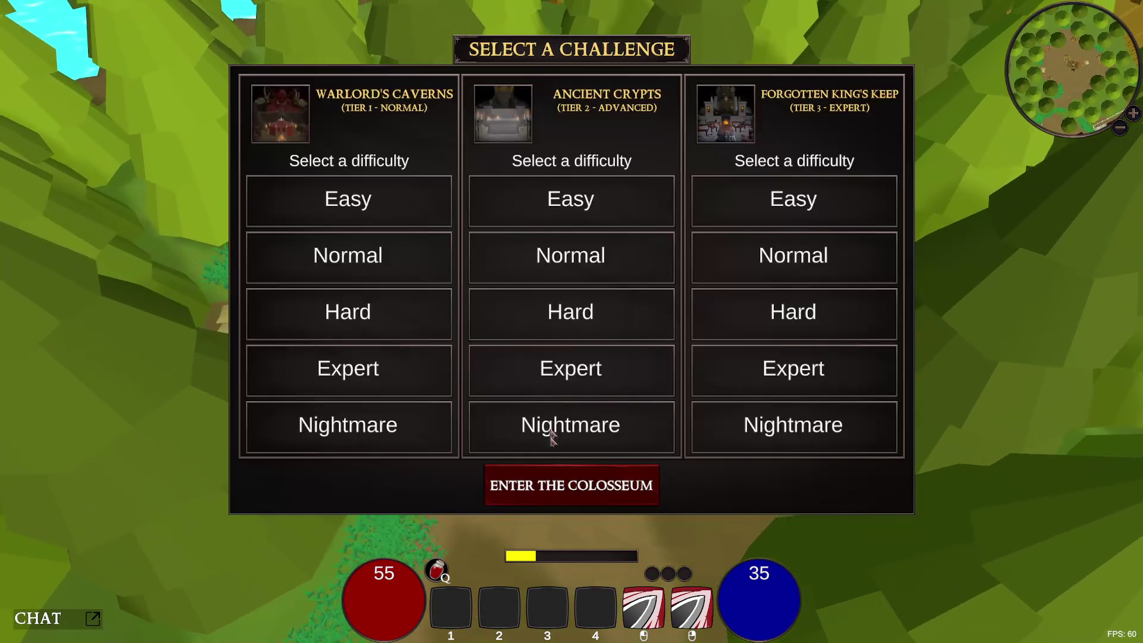
left_click(565, 481)
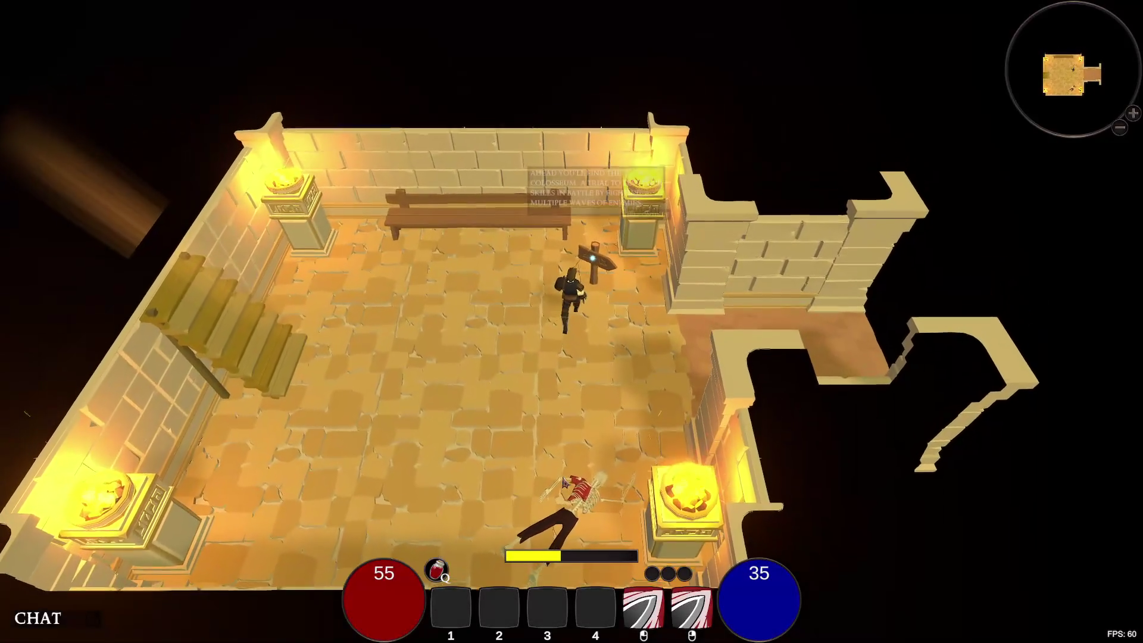
key("a")
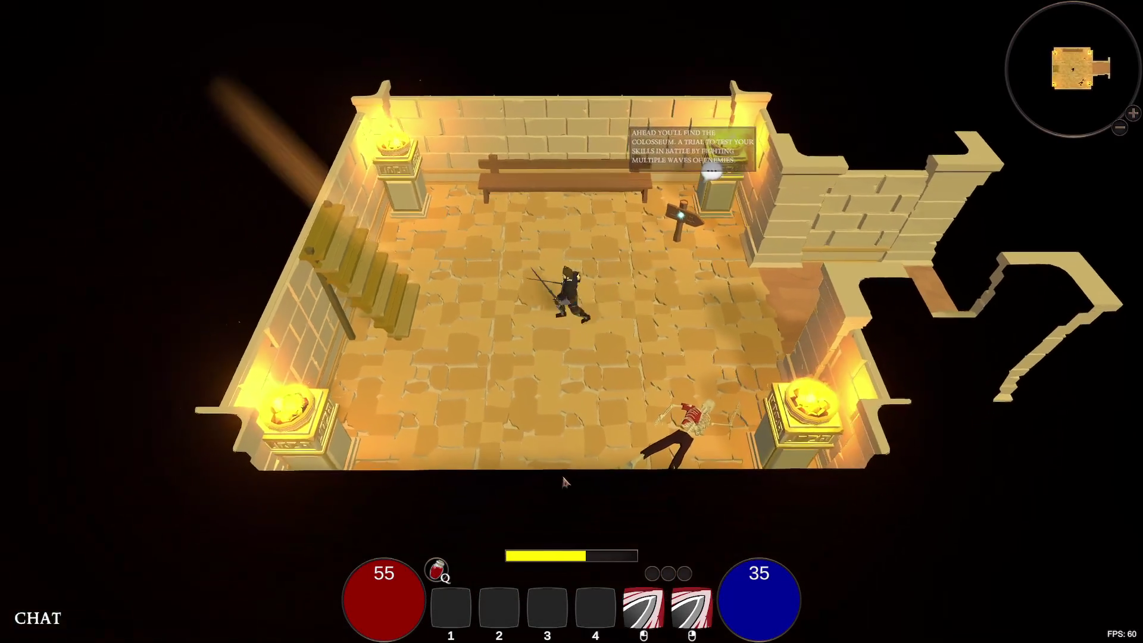
key("e")
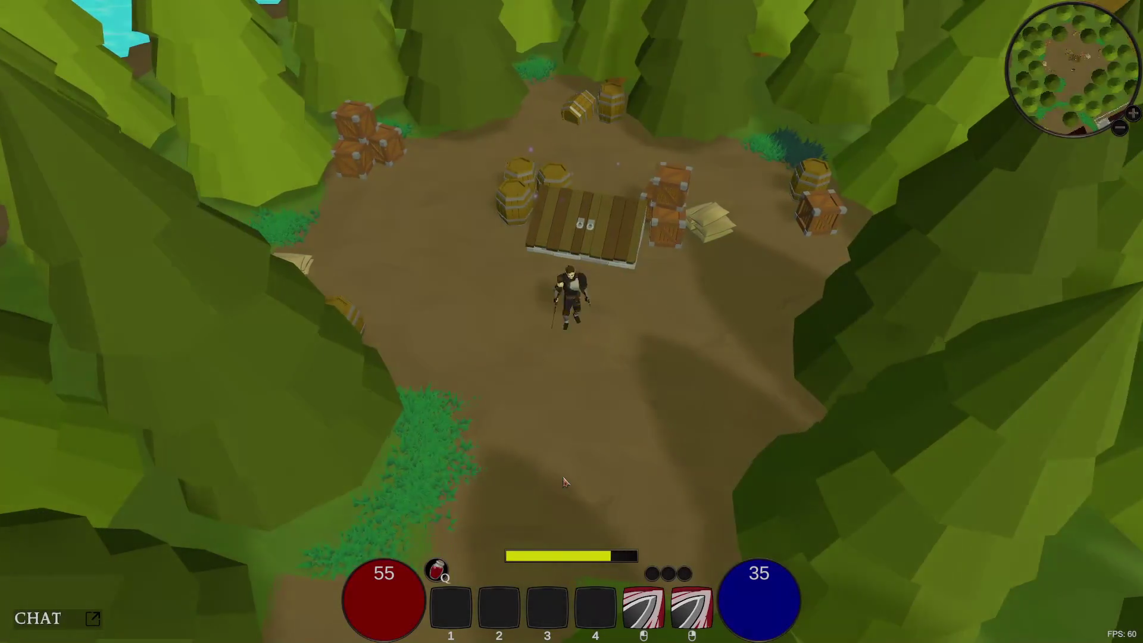
- Run south and east along the dirt path, cross the wooden bridge, and continue down to the town fountain
key("s")
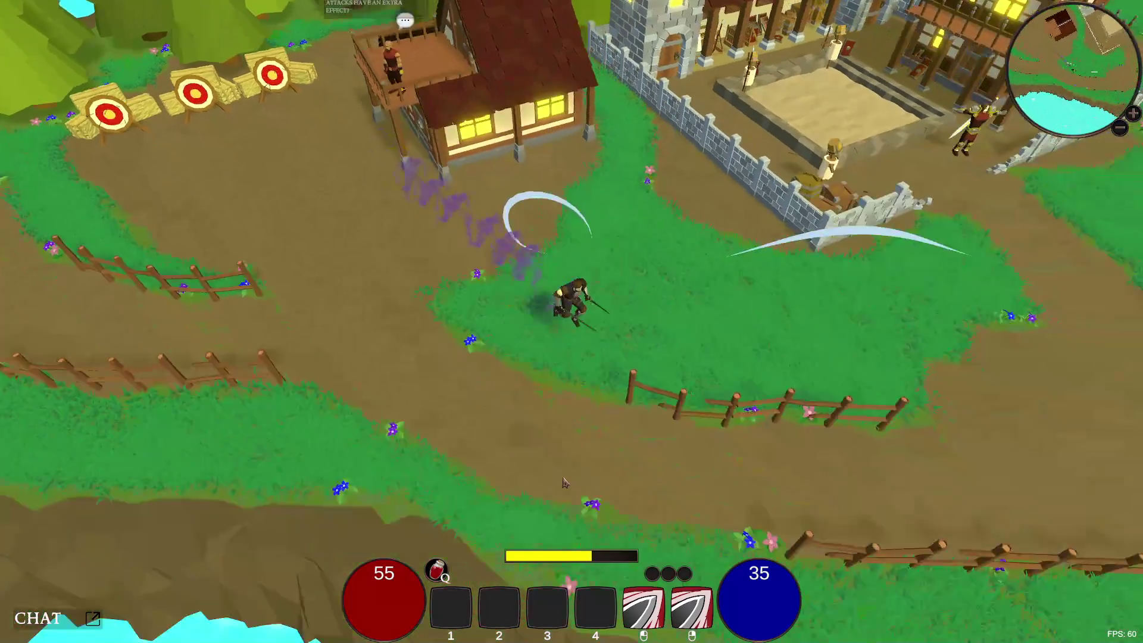
key("w")
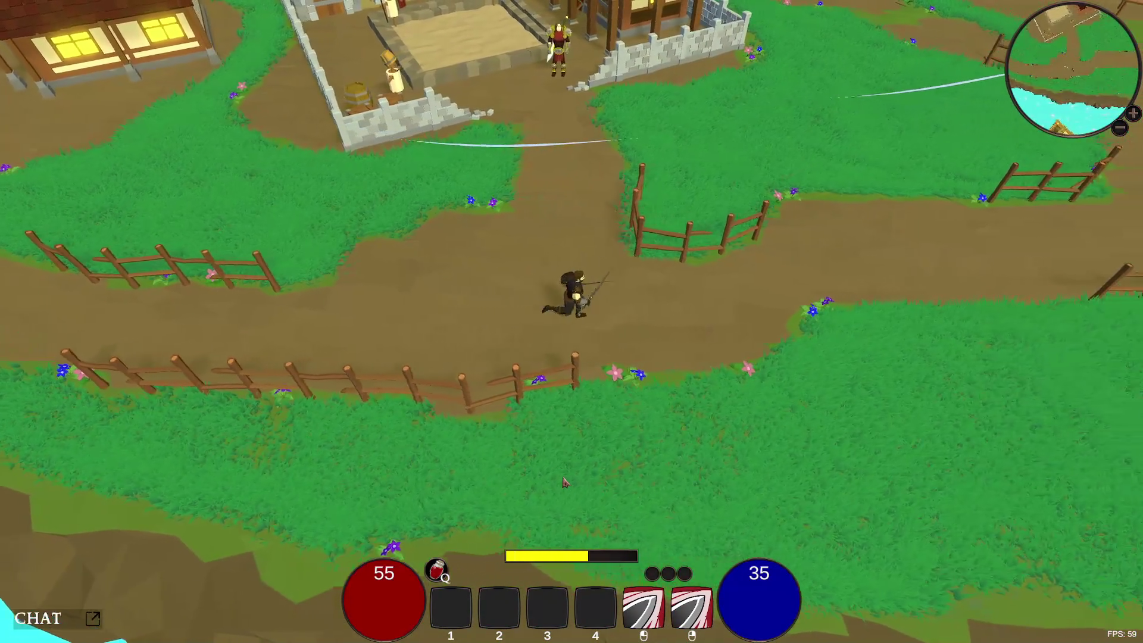
key("d")
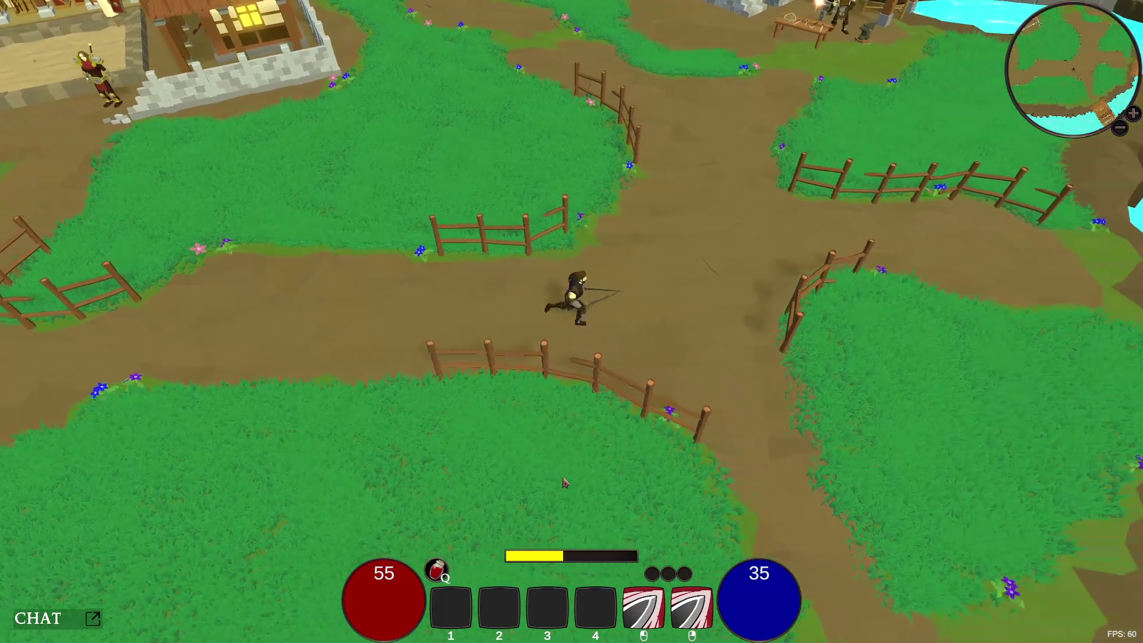
key("d")
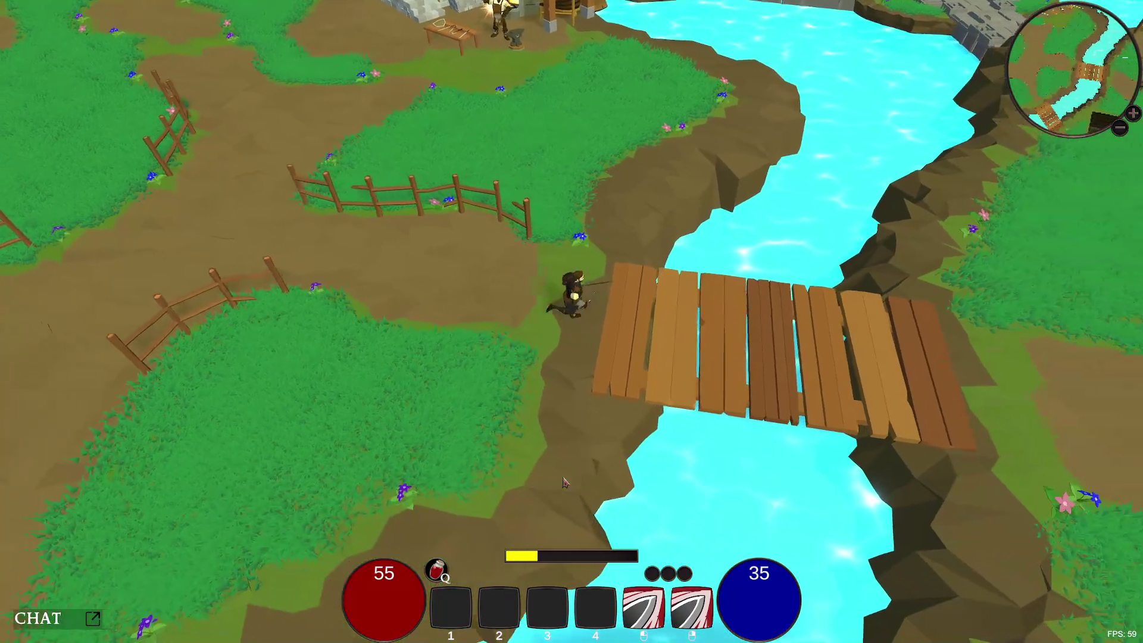
key("d")
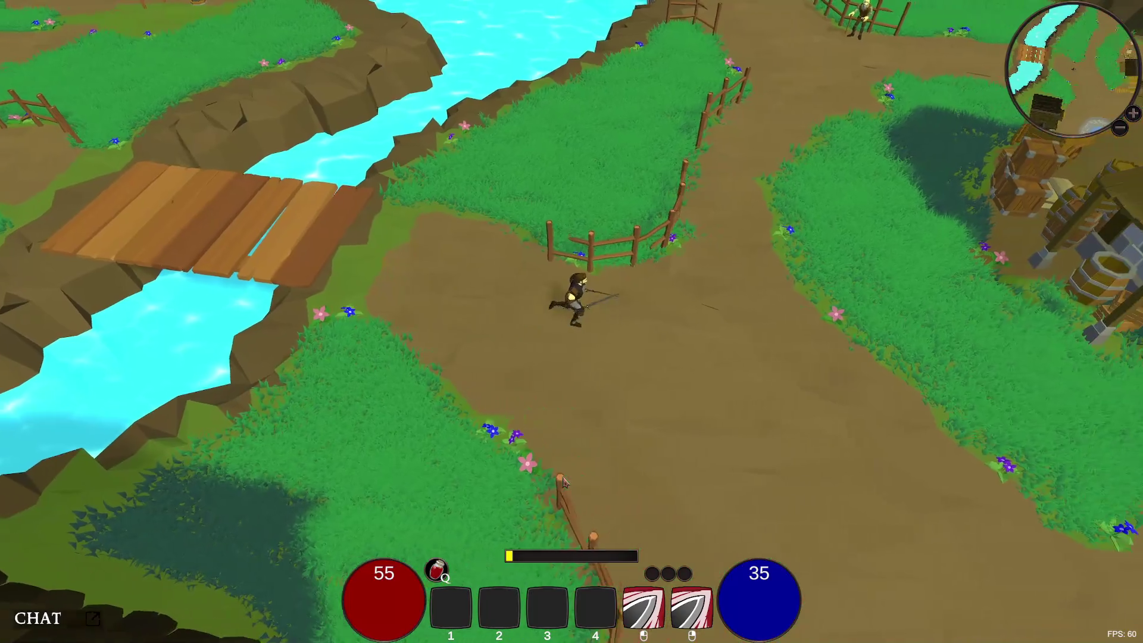
key("s")
key("s")
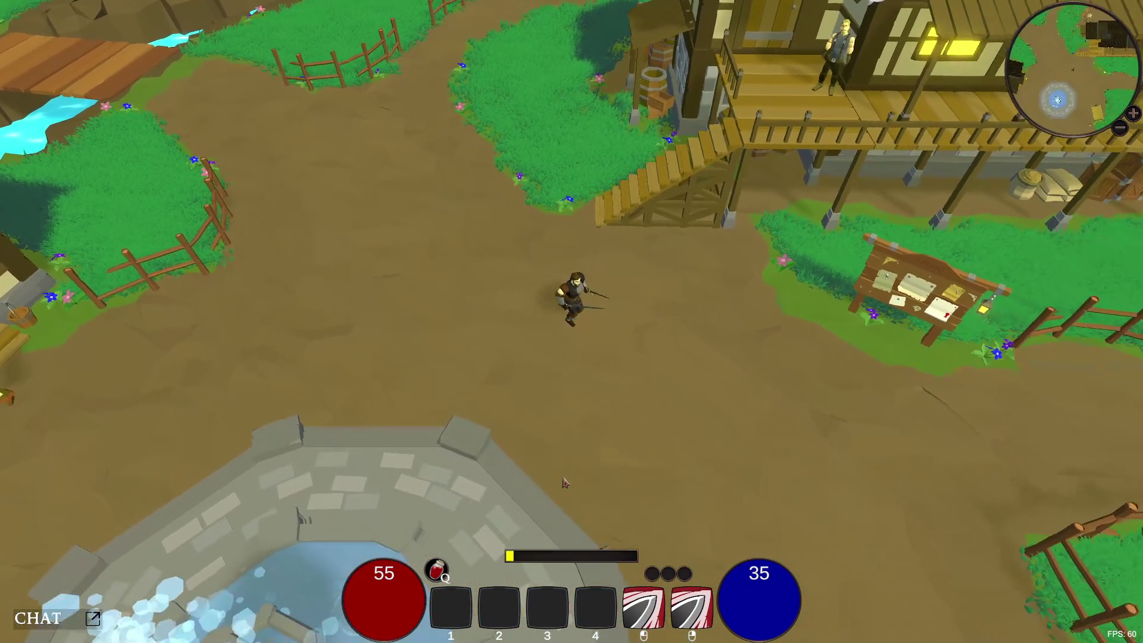
key("s")
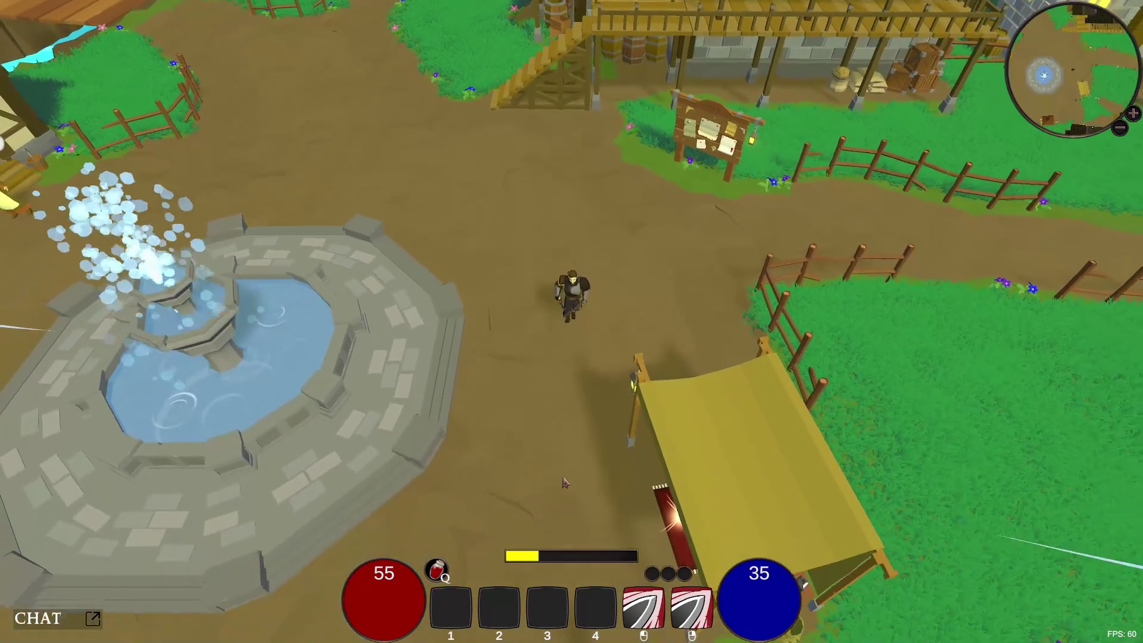
- Open the Character stats and inventory panel while moving the character along the path
key("c")
key("w")
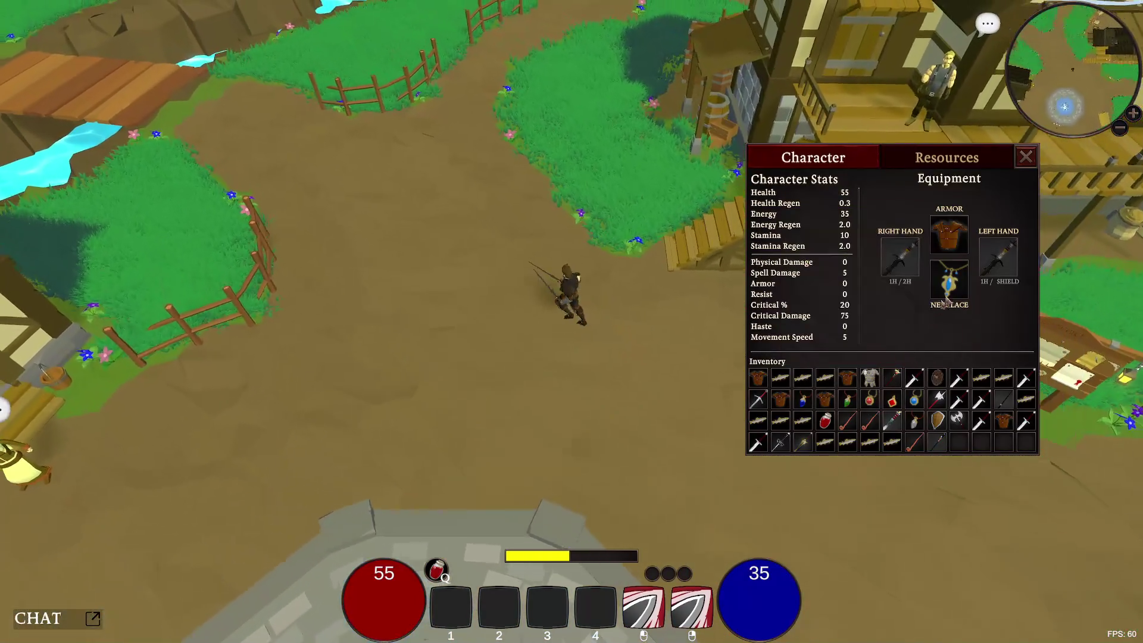
mouse_move(960, 290)
key("s")
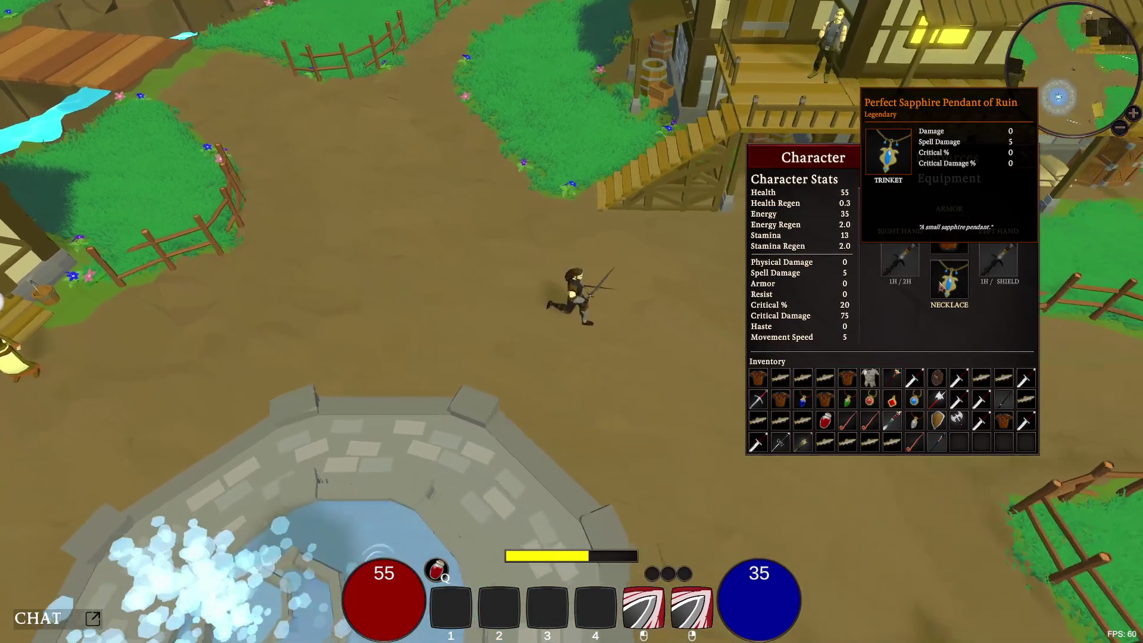
mouse_move(938, 241)
mouse_move(907, 265)
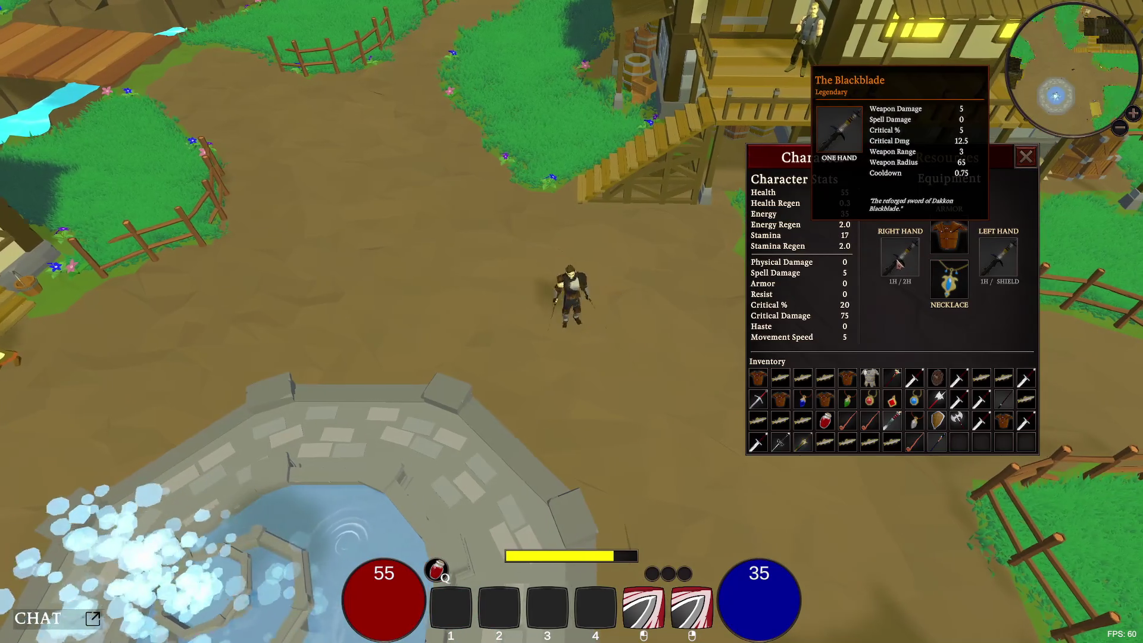
key("w")
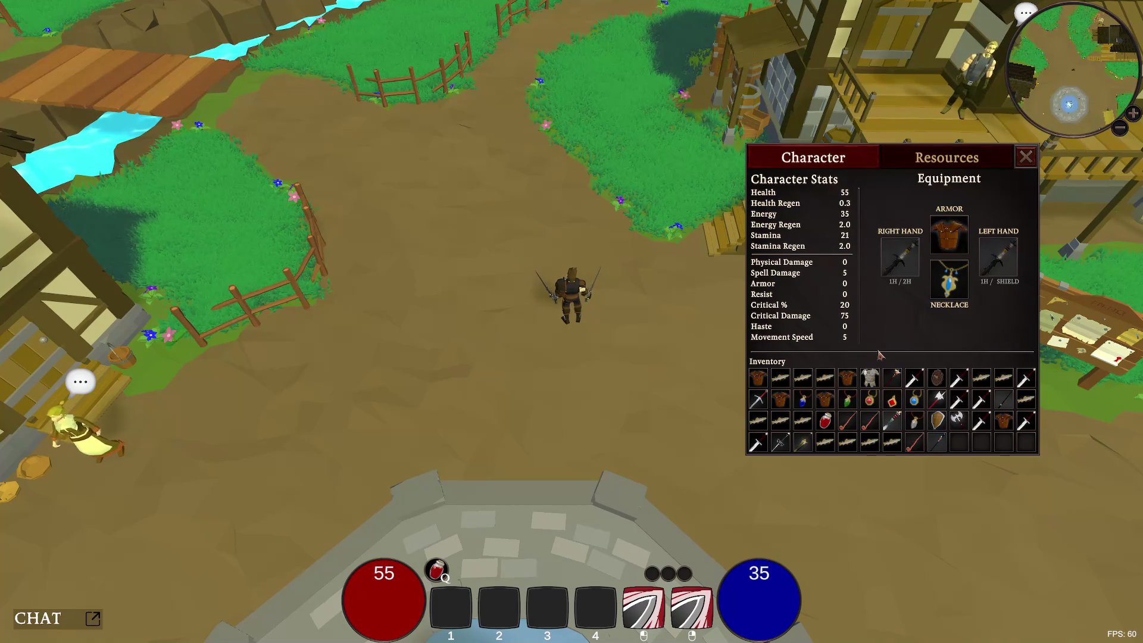
key("space")
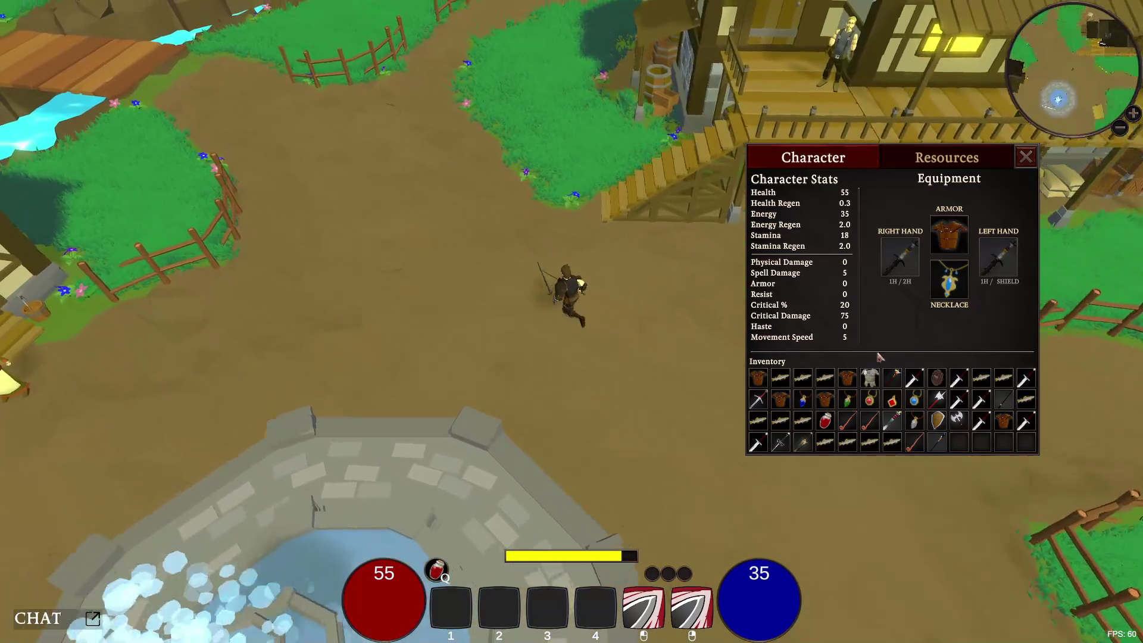
- Equip the Wooden Buckler into the Left Hand shield slot
mouse_move(937, 420)
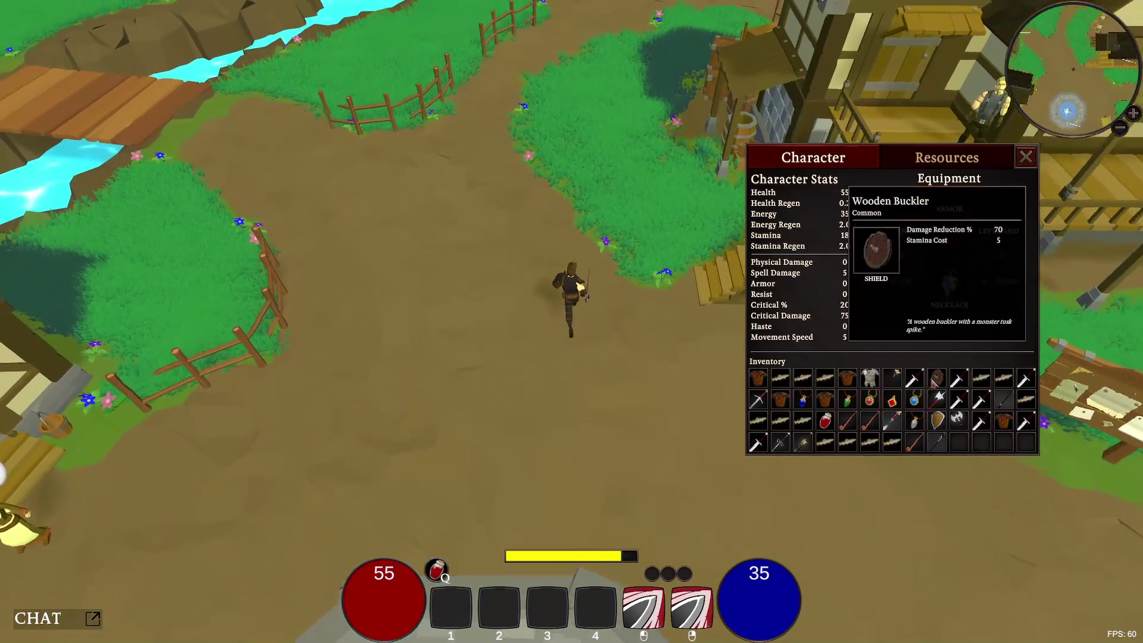
key("s")
right_click(937, 420)
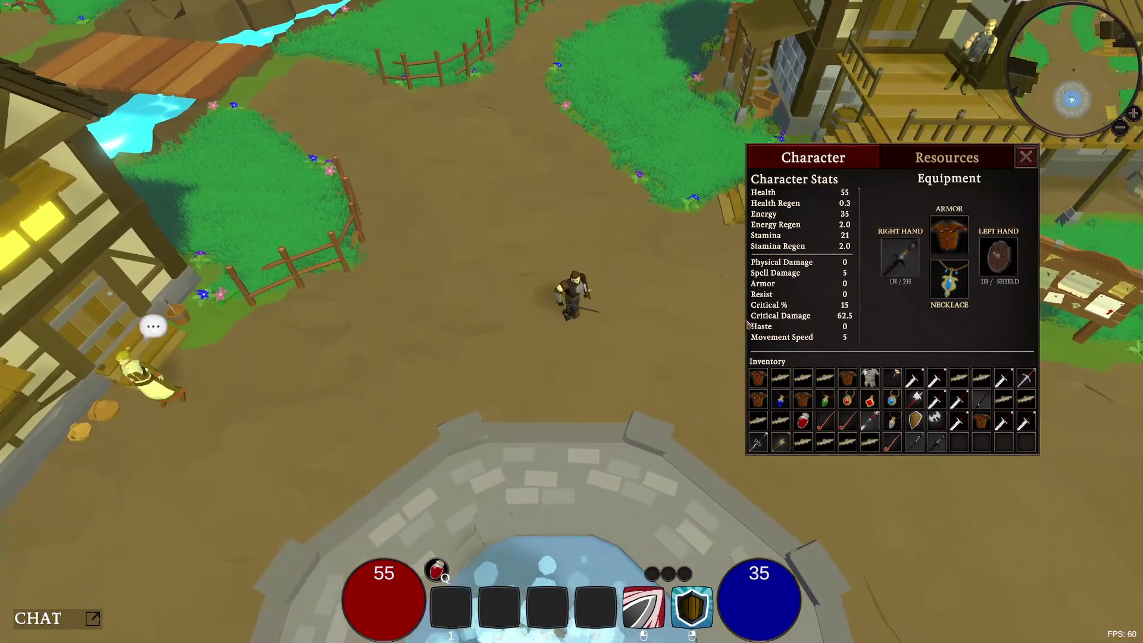
- Place the shield in the left-hand slot and raise it to block
key("space")
key("w")
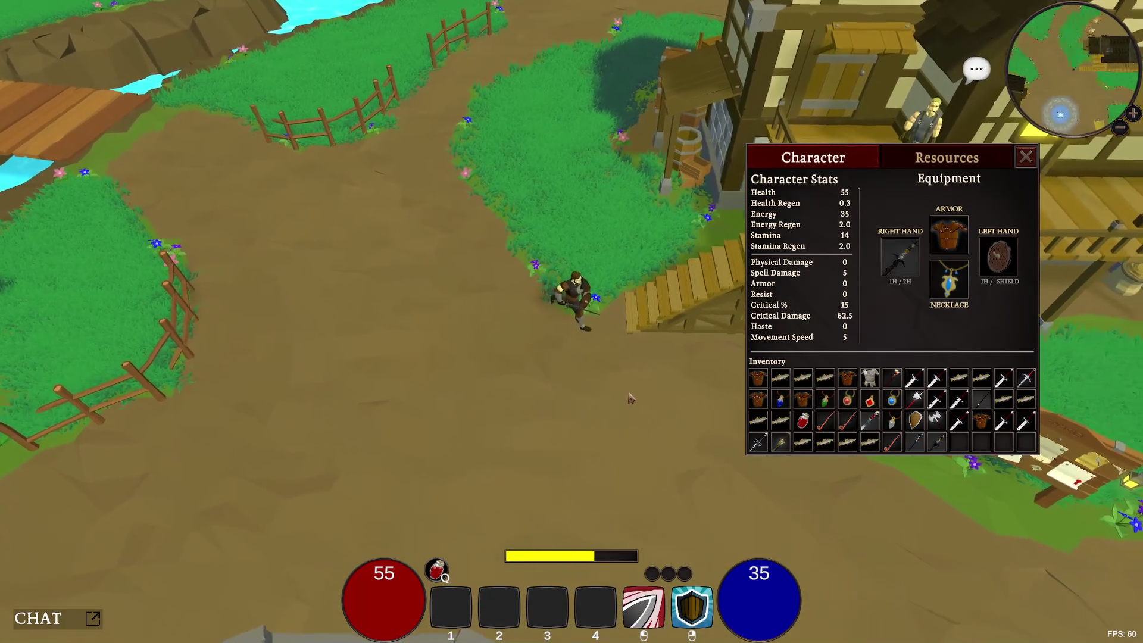
key("s")
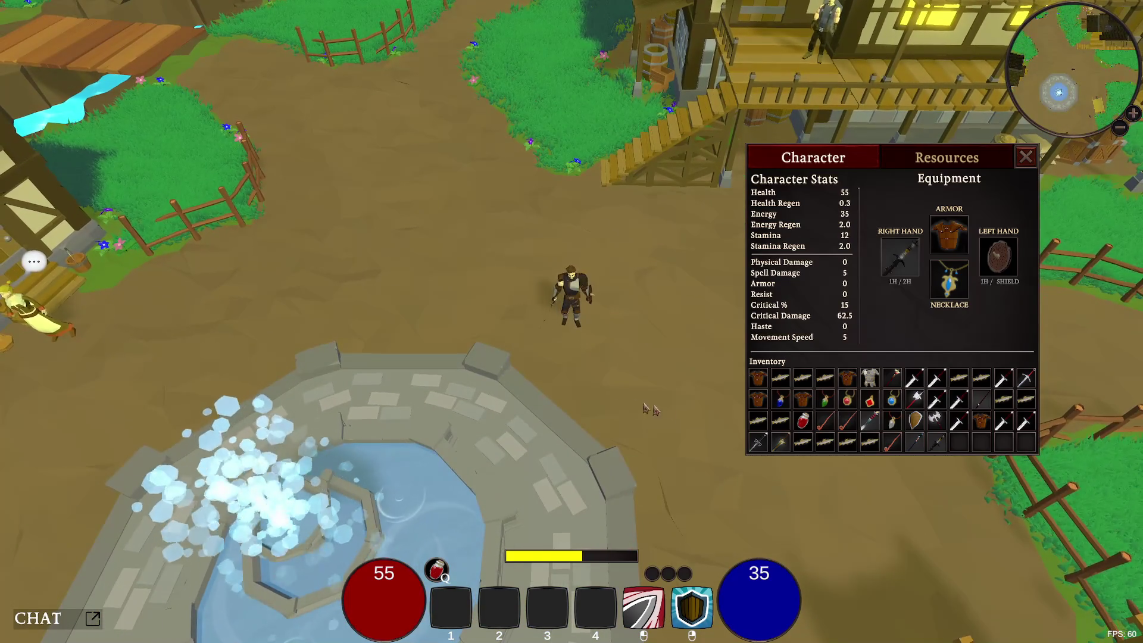
left_click_drag(915, 421, 998, 258)
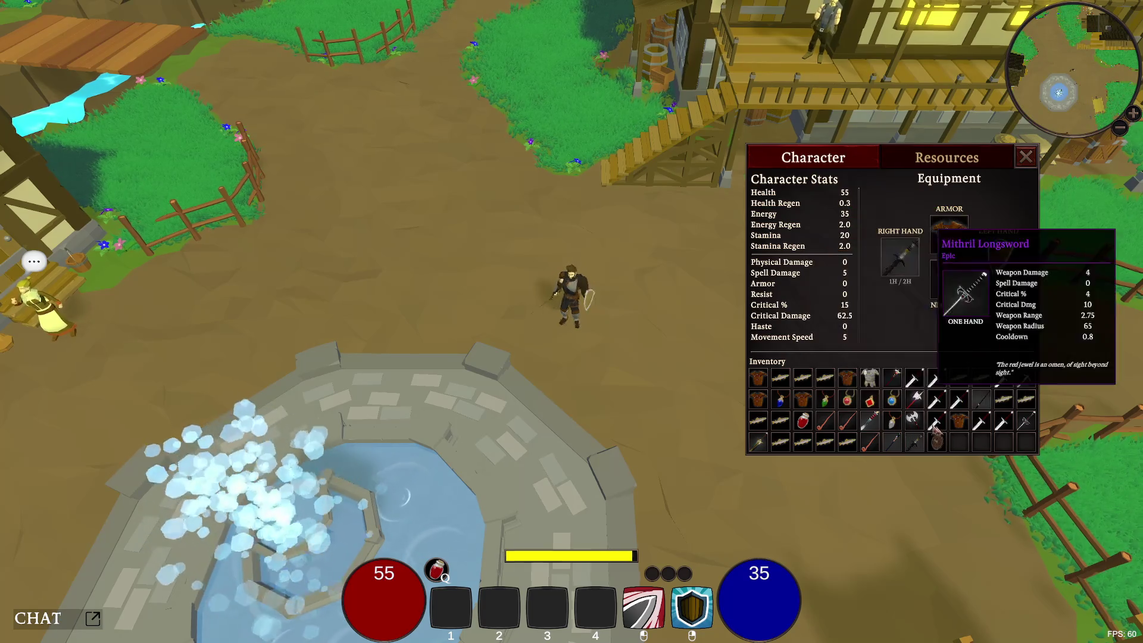
key("w")
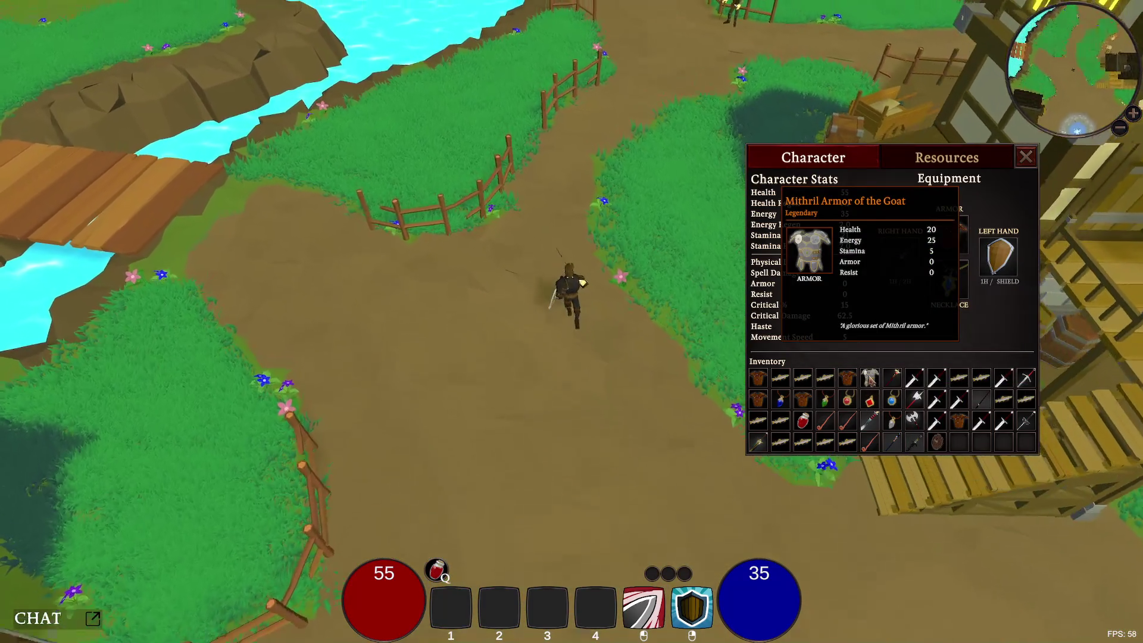
right_click(606, 403)
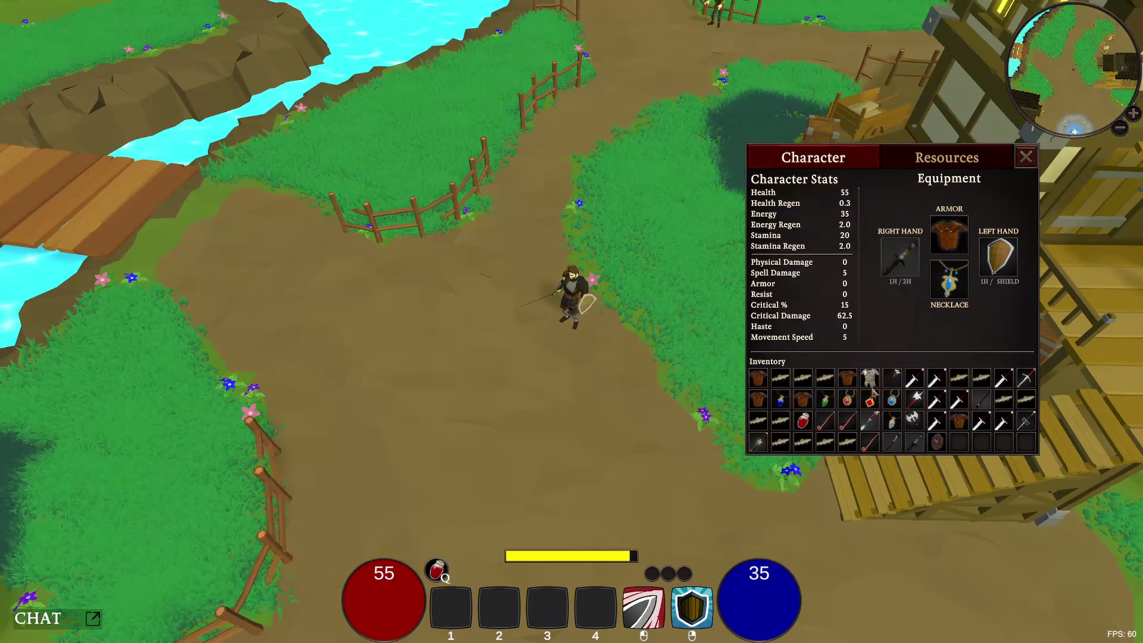
- Put the Healing Potion in quick-use slot 1 and drink it to heal 20
mouse_move(873, 385)
mouse_move(832, 381)
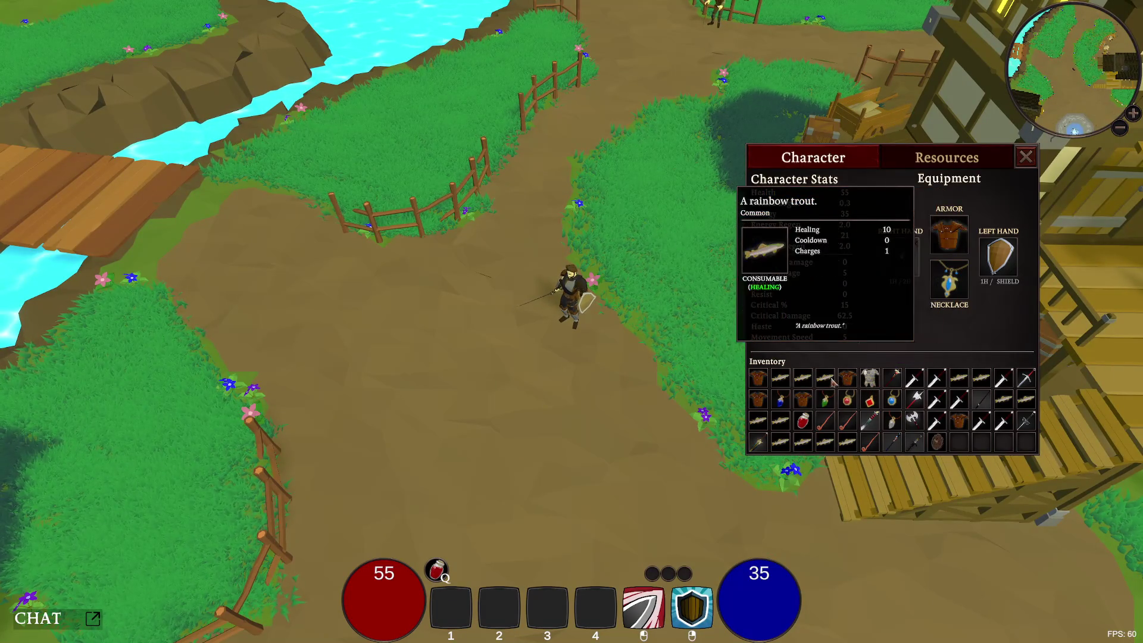
mouse_move(791, 397)
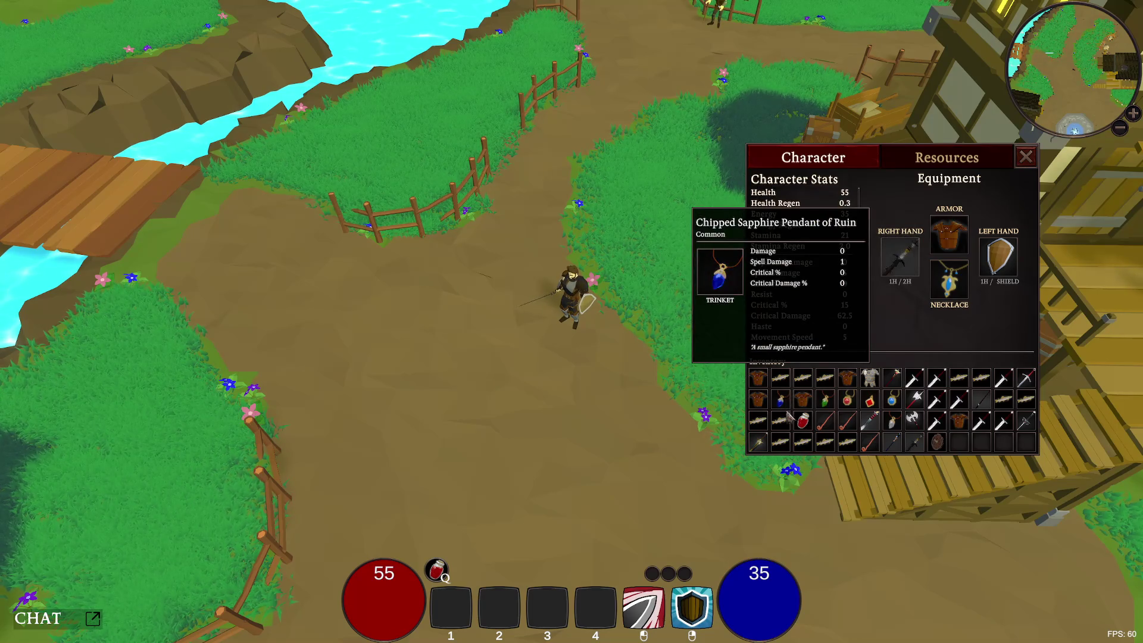
mouse_move(810, 423)
left_click_drag(810, 423, 582, 537)
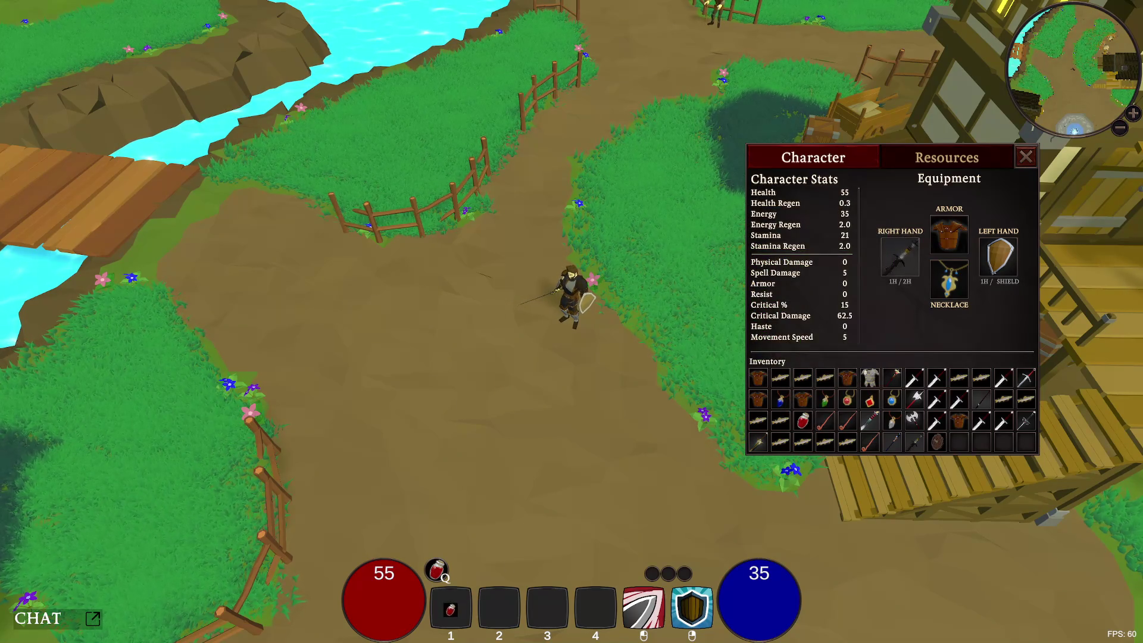
key("1")
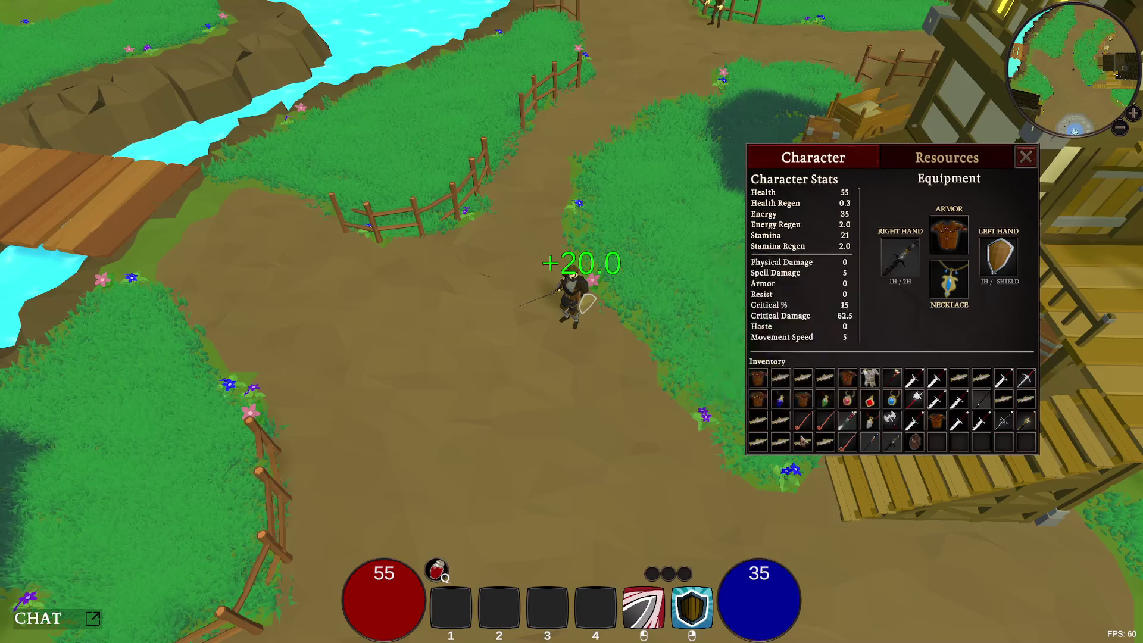
- Eat a rainbow trout, then fill quick-use slots 1 and 2 with rainbow trout
key("s")
mouse_move(838, 381)
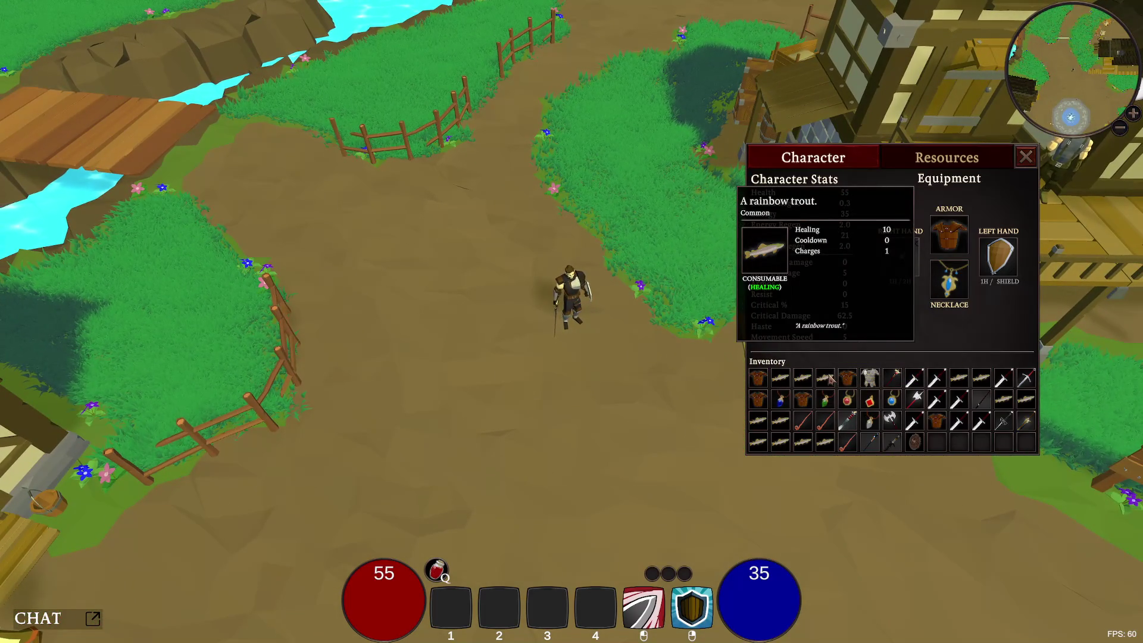
right_click(832, 380)
left_click_drag(802, 377, 492, 577)
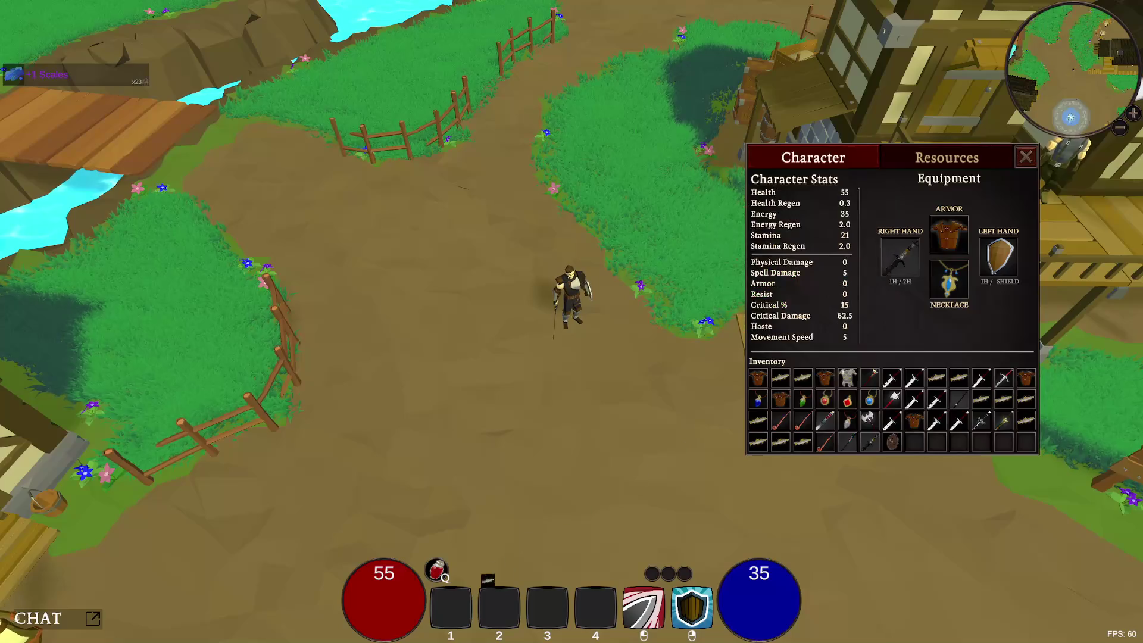
mouse_move(810, 386)
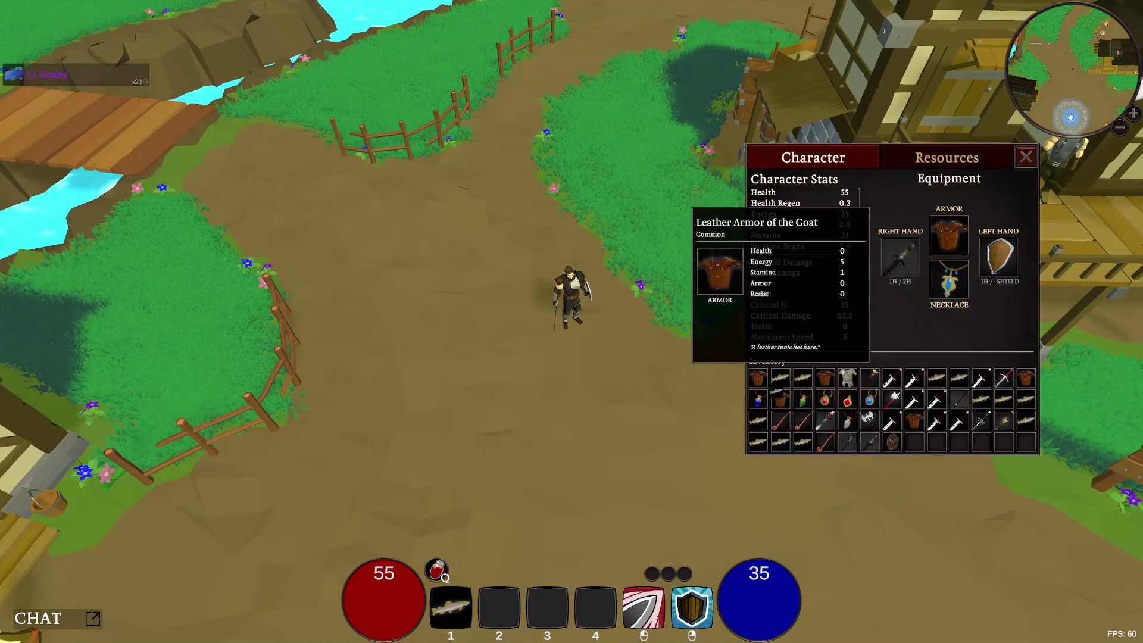
key("2")
left_click_drag(792, 382, 415, 589)
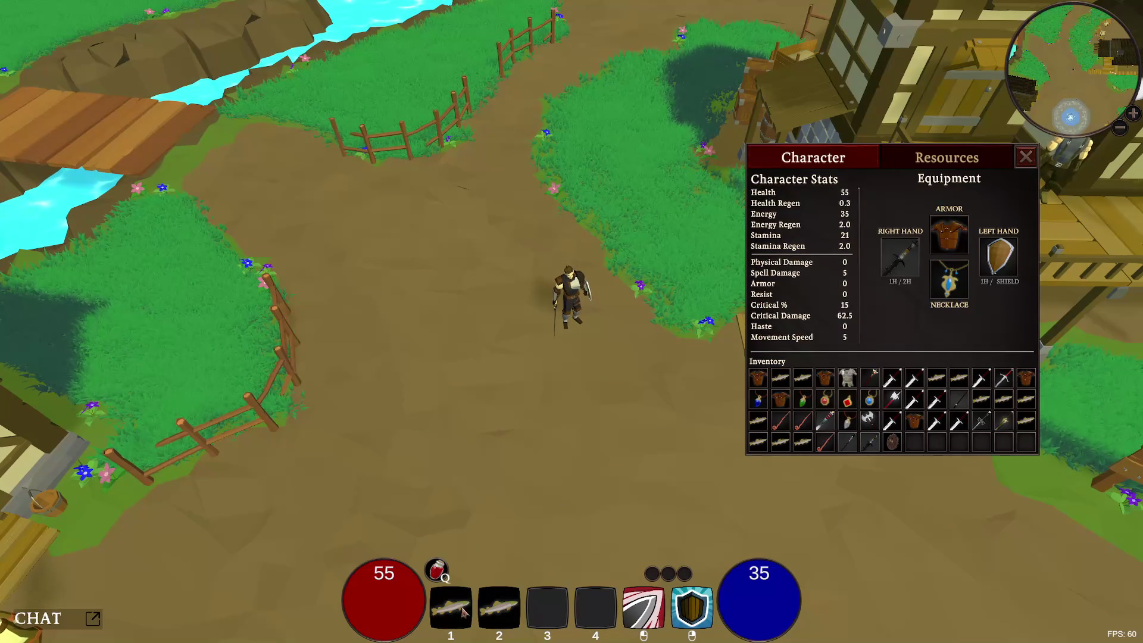
- Swing the sword twice toward the path
key("w")
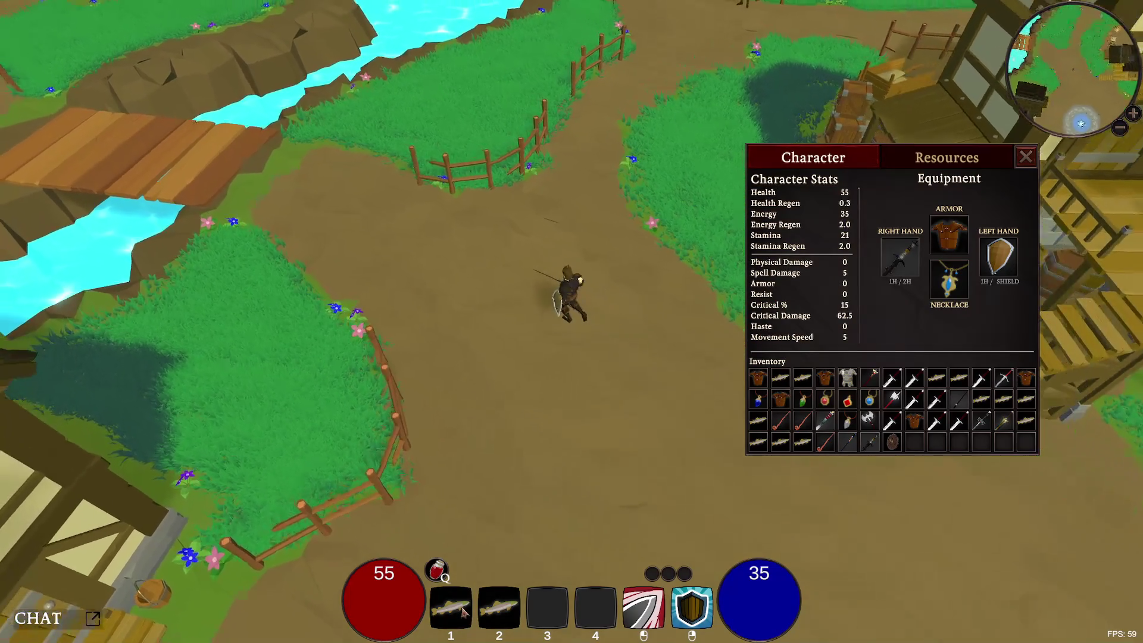
key("s")
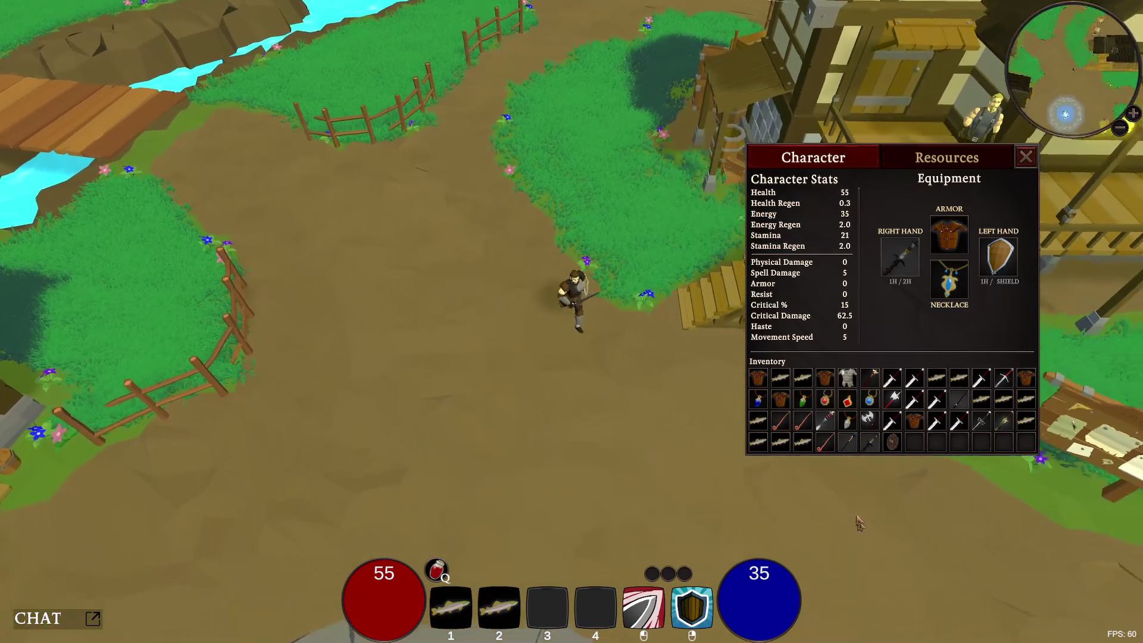
mouse_move(827, 424)
key("w")
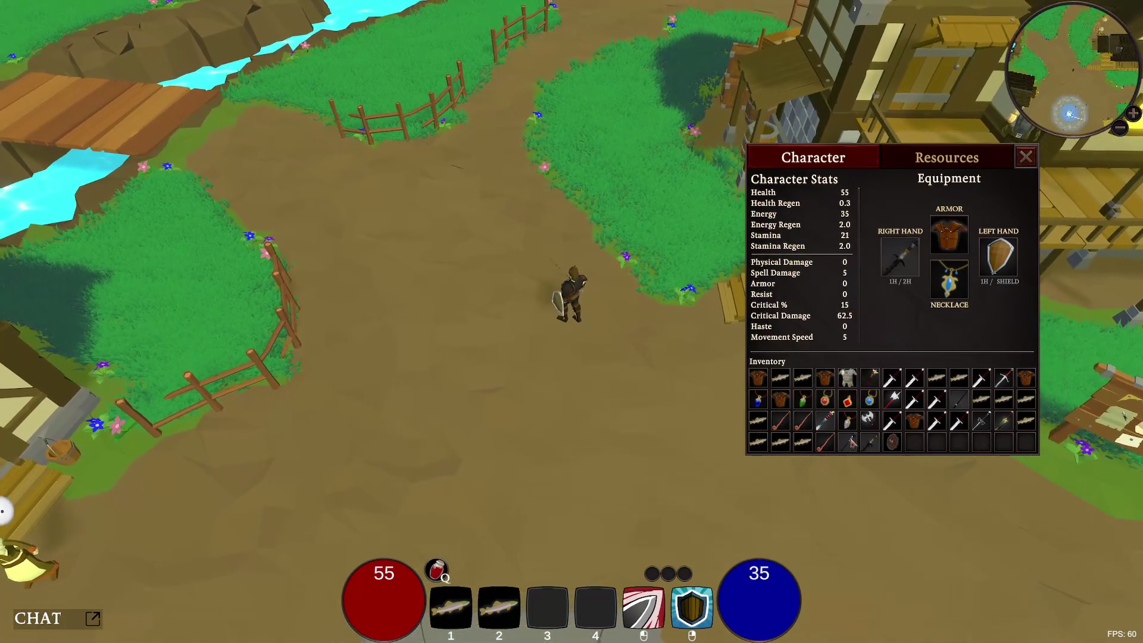
mouse_move(848, 442)
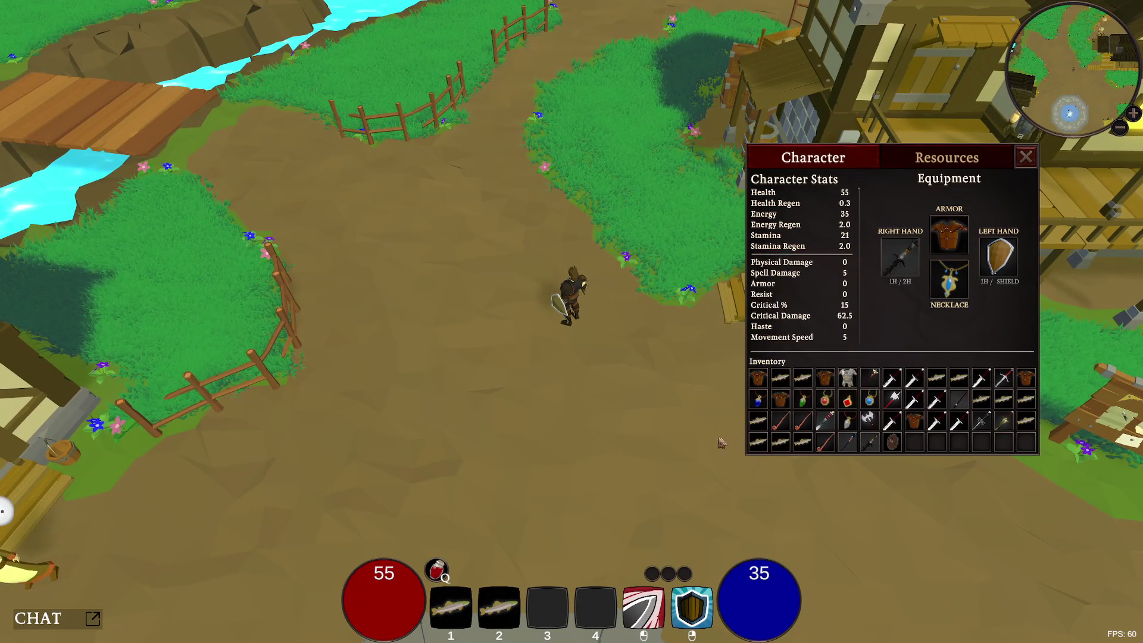
left_click(685, 432)
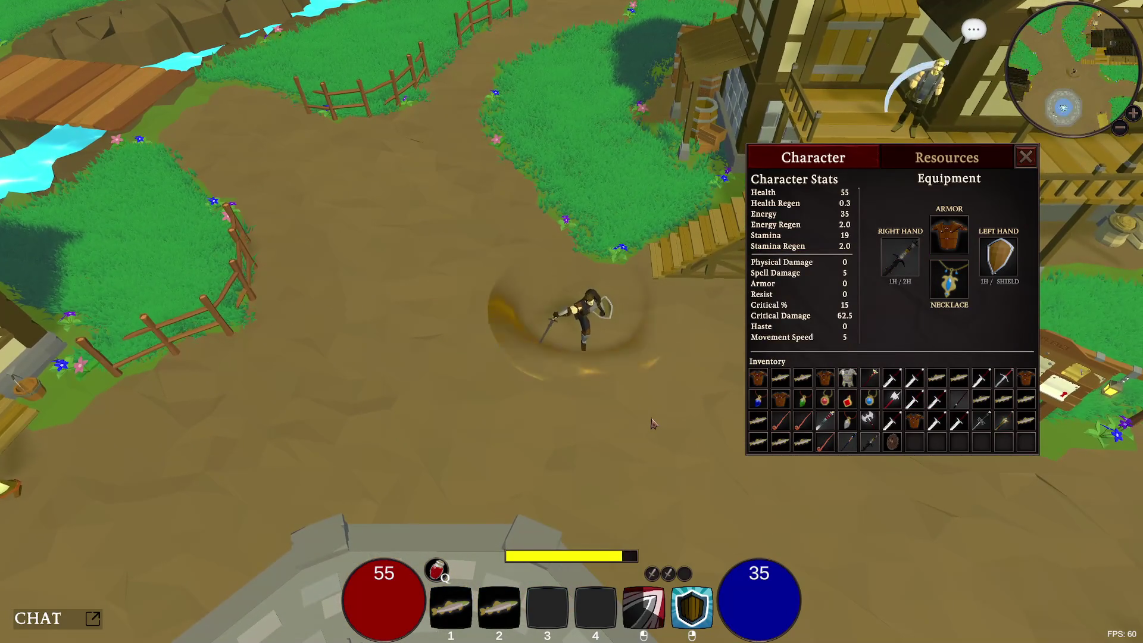
left_click(653, 422)
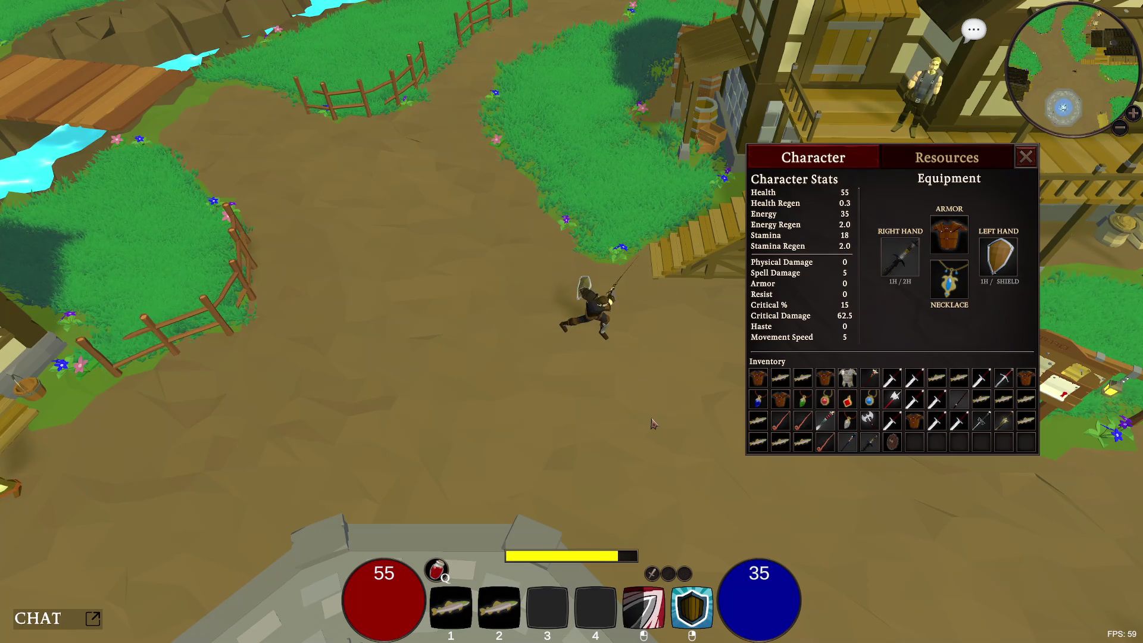
- Run back toward the fountain and close the Character window
key("a")
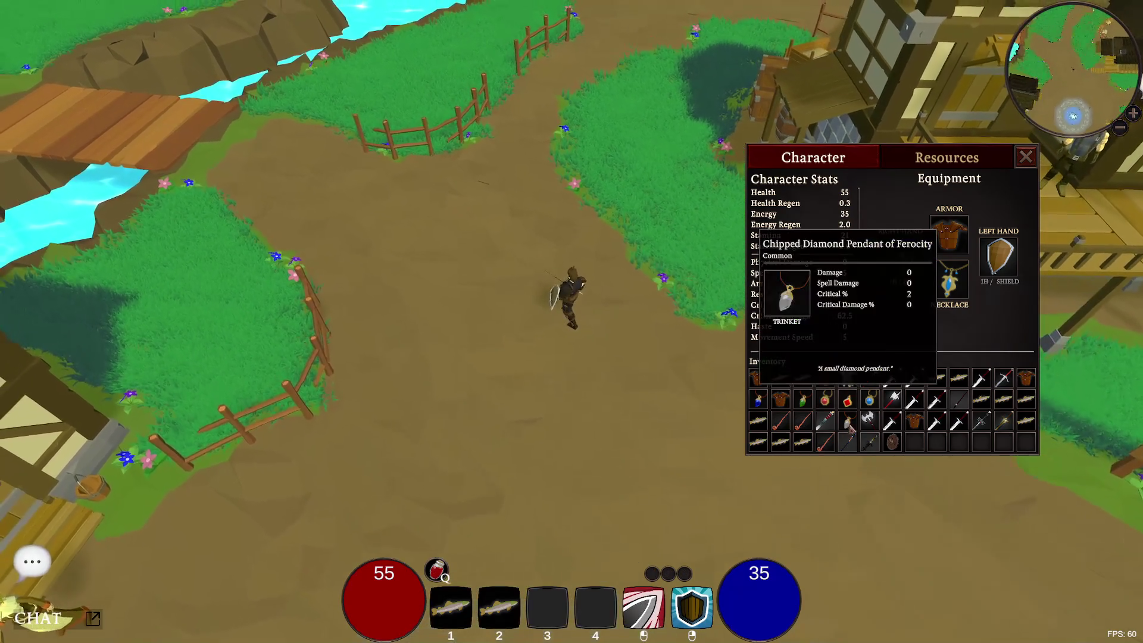
key("s")
left_click(1026, 156)
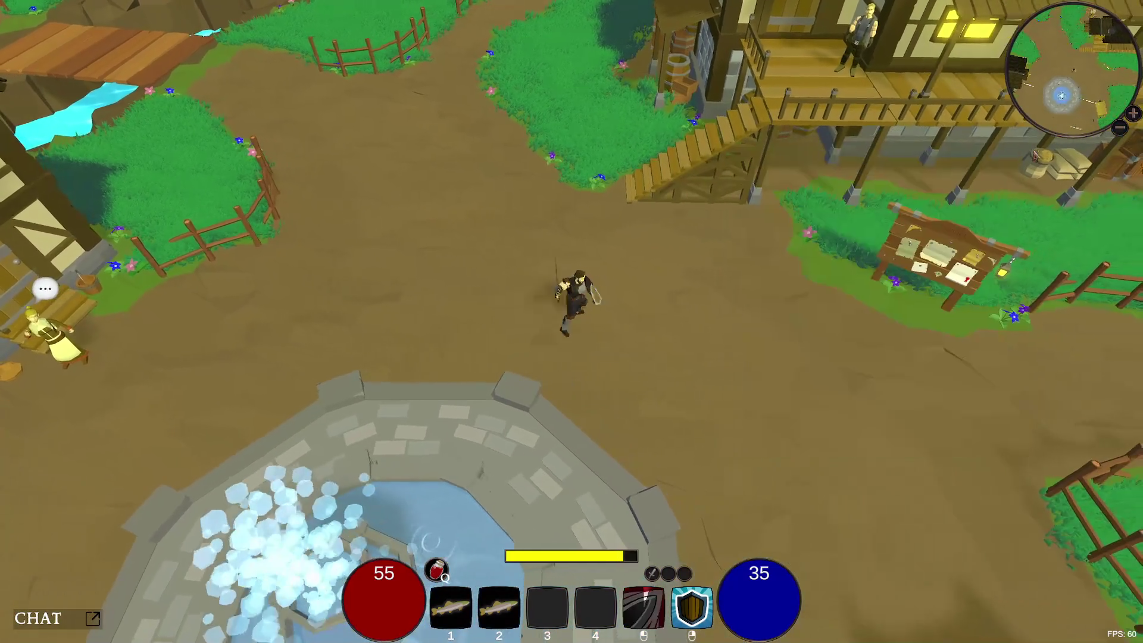
- Run up the wooden stairs and talk to the porch villager about mining ore
key("w")
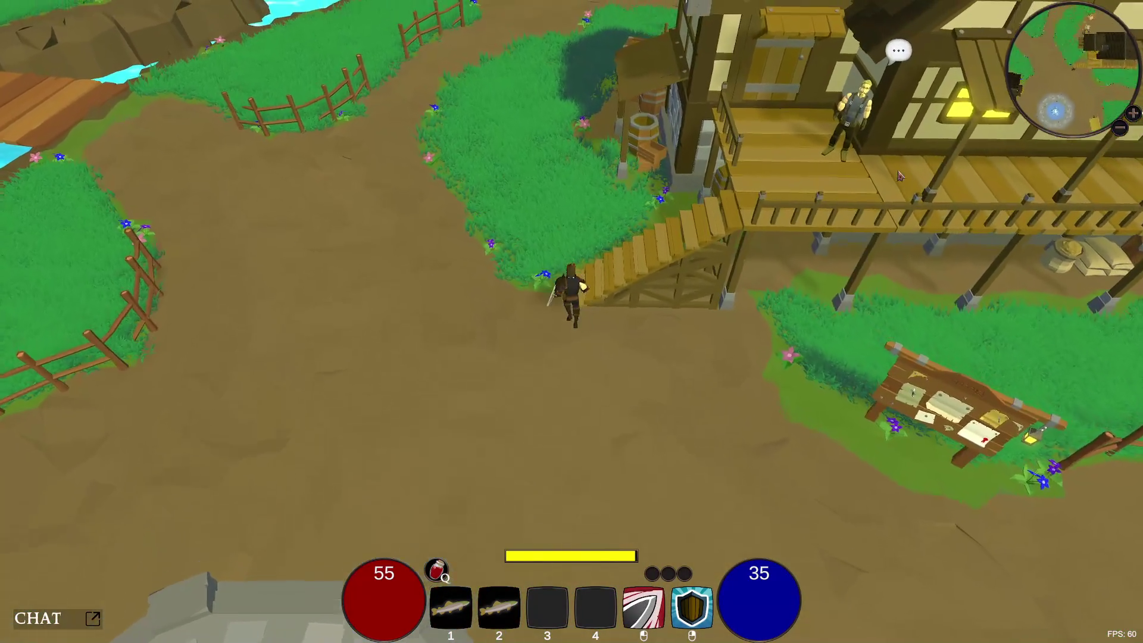
key("e")
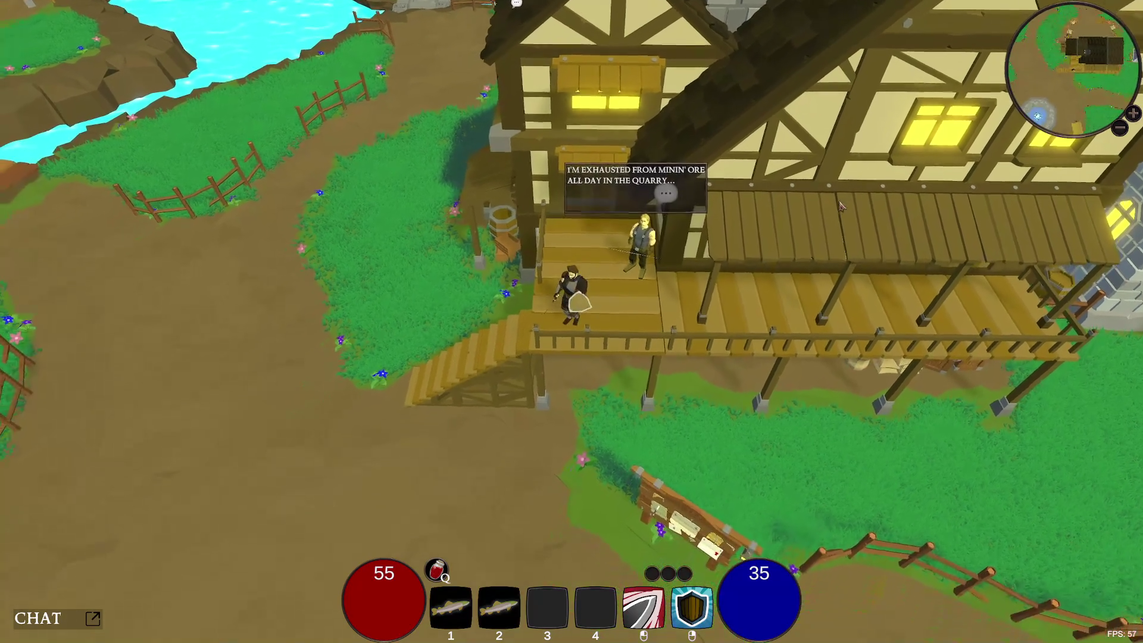
left_click(840, 206)
left_click(840, 206)
left_click(841, 206)
- End the conversation and run north through the grass to the path by the bridge
key("a")
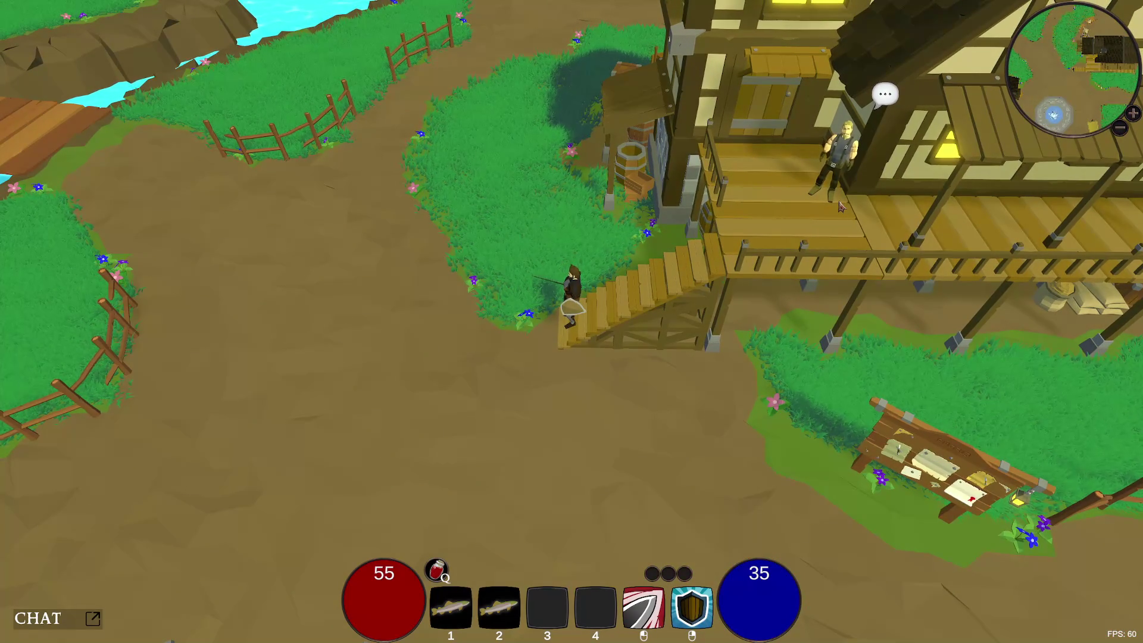
key("shift+w")
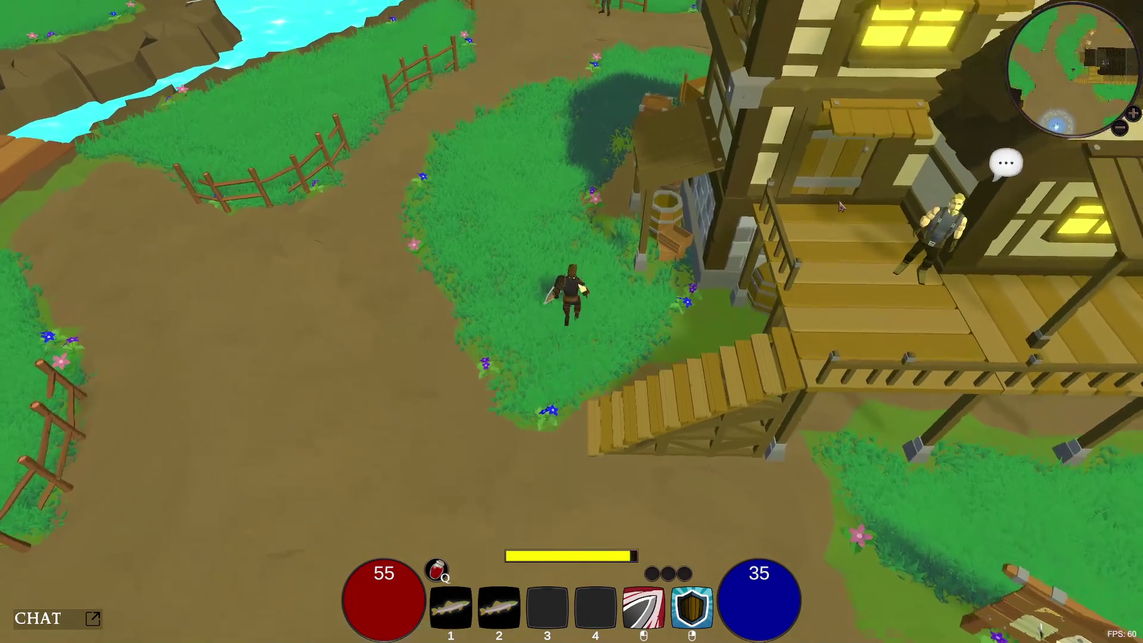
key("shift+w")
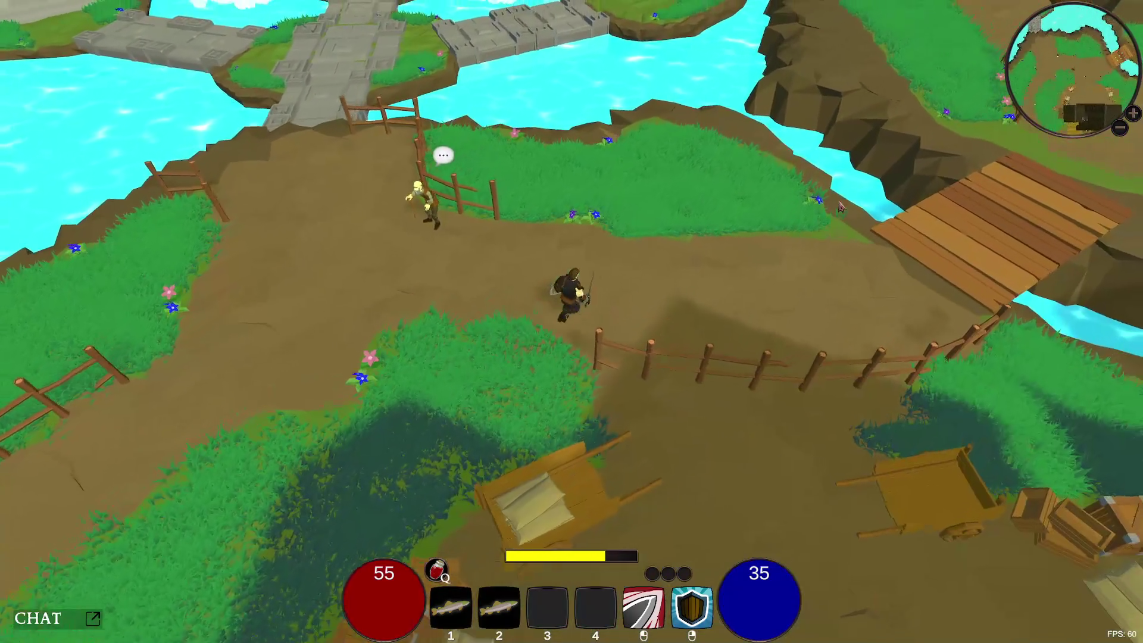
- Run north to the glowing ore rocks and talk to the miner
key("shift+w")
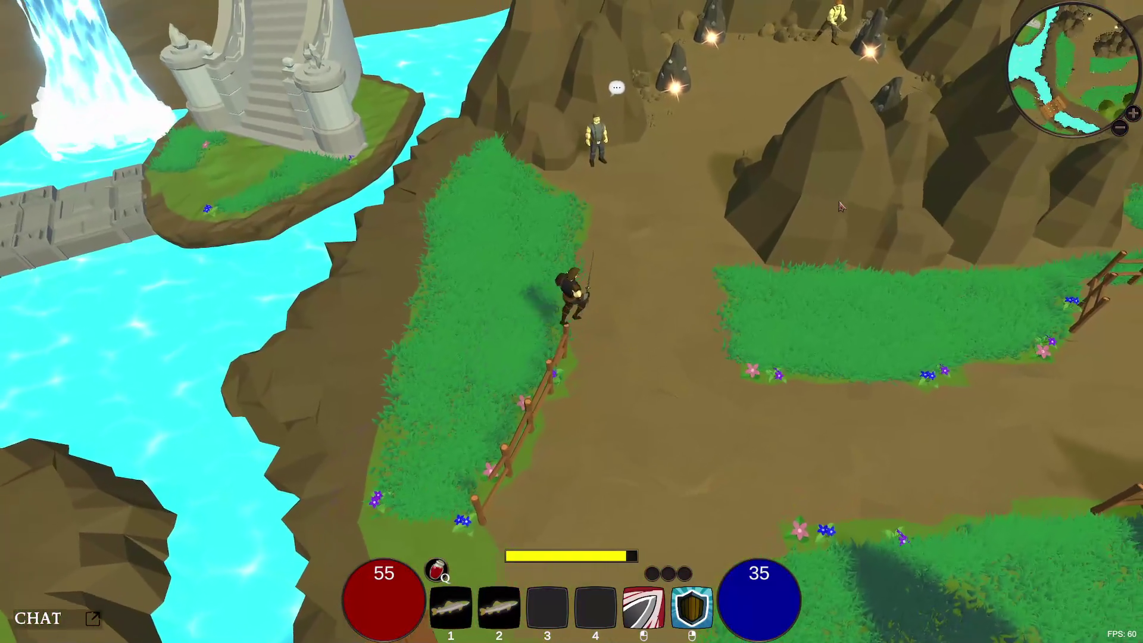
key("w")
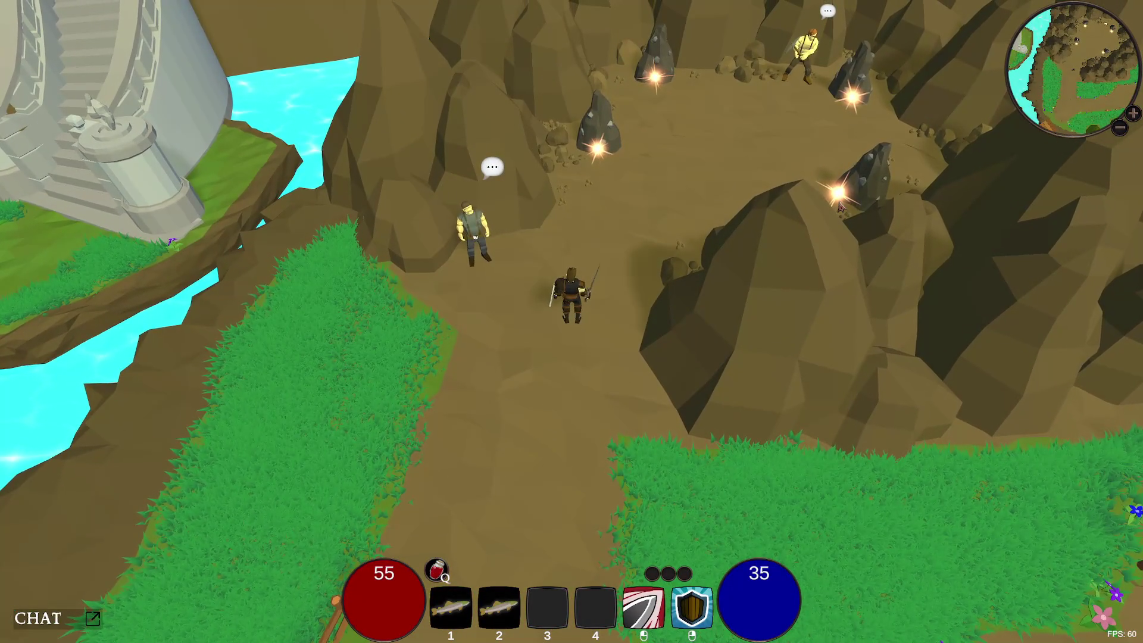
key("w")
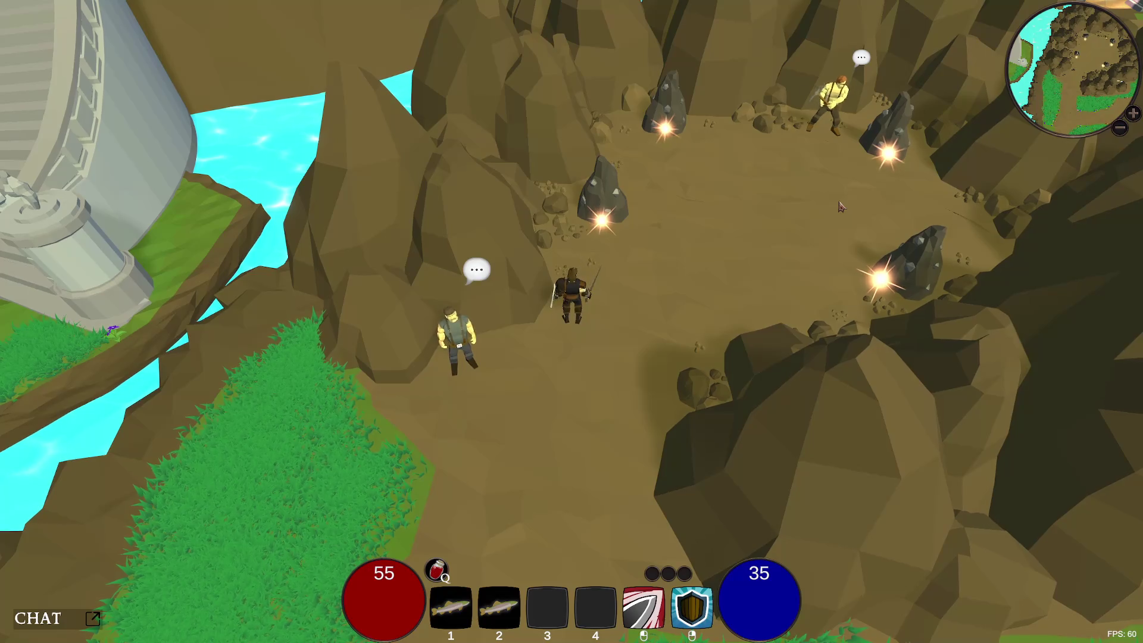
key("a")
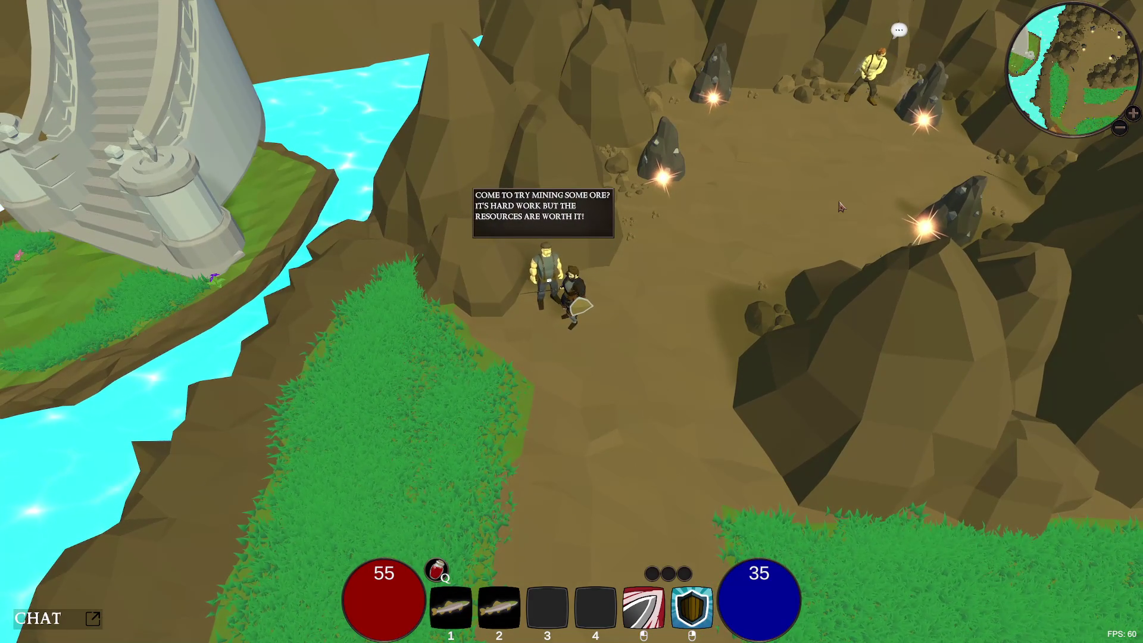
- Run south along the cliff path back to the town fountain and bring up the pause menu
key("s")
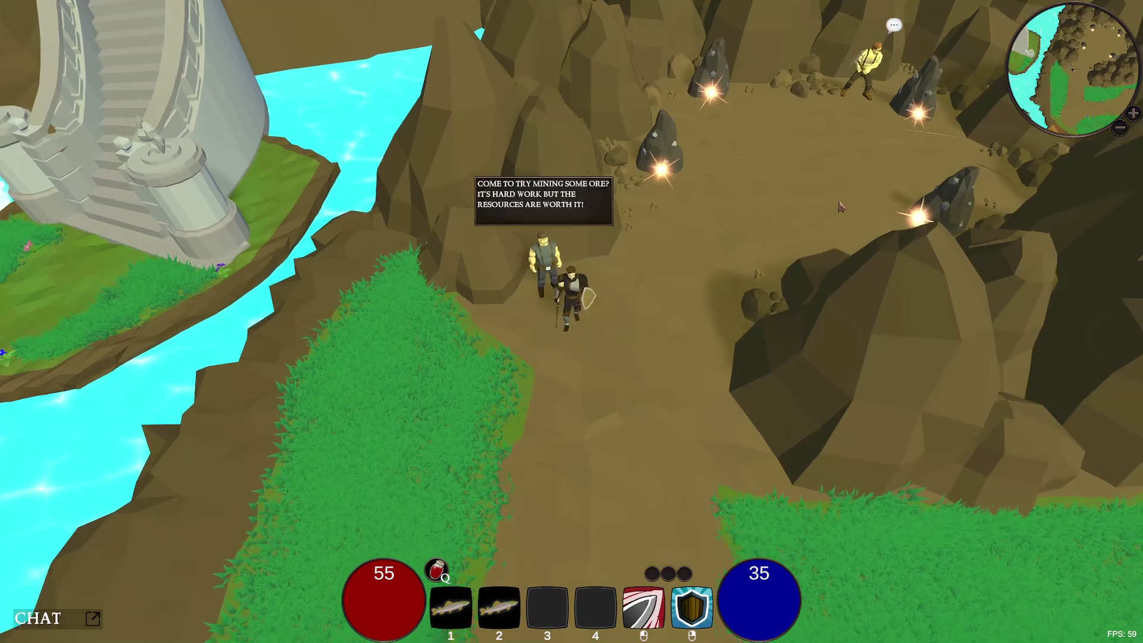
key("s")
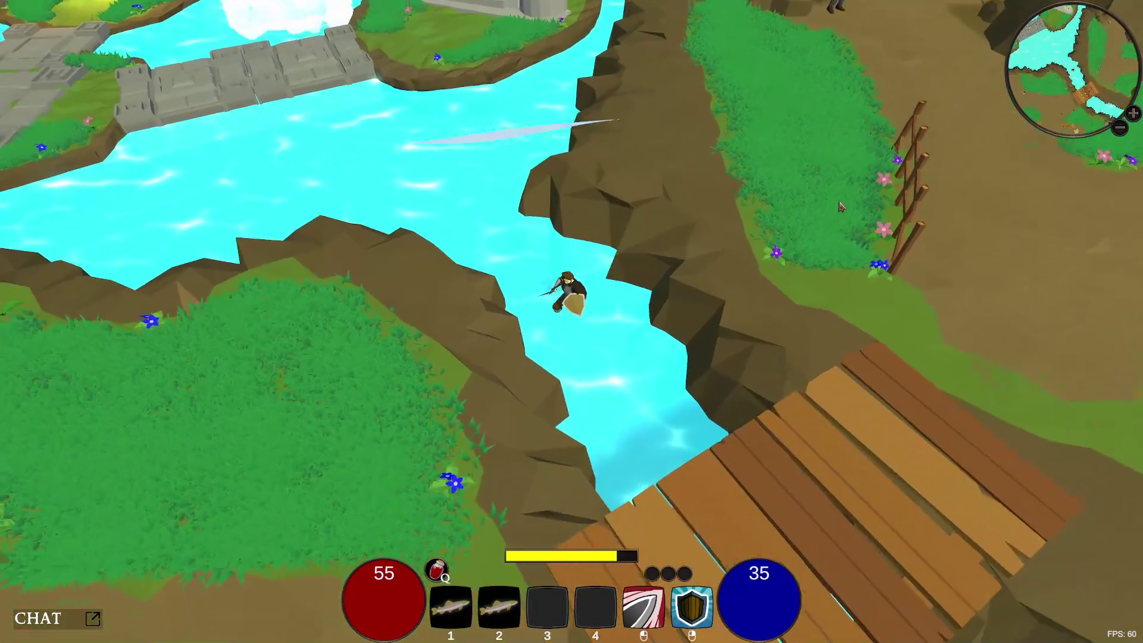
key("s")
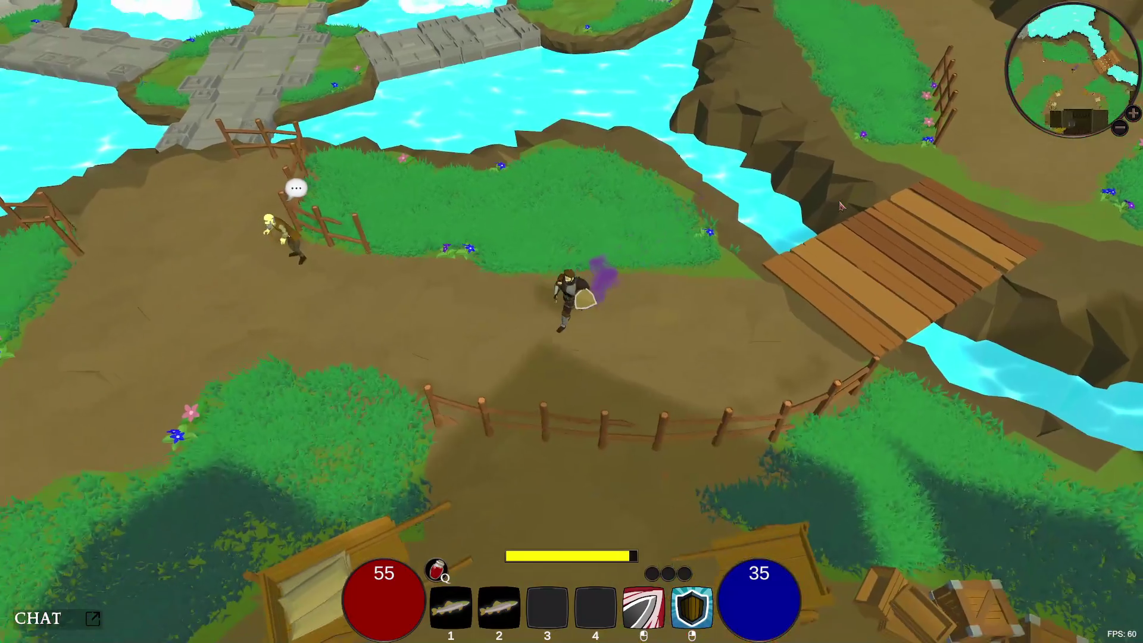
key("s")
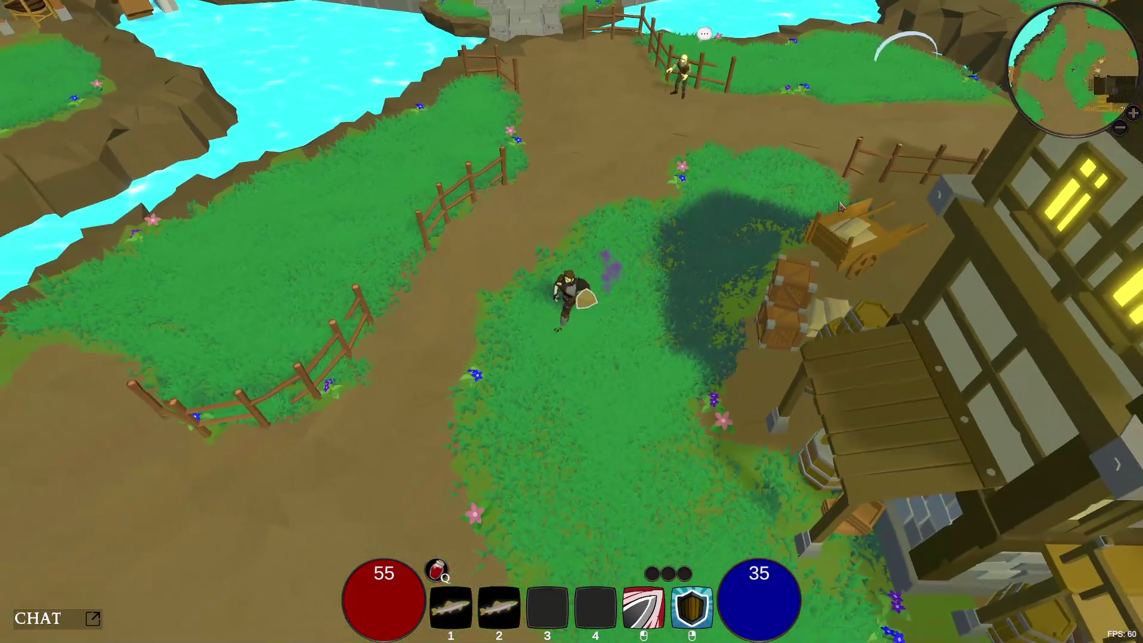
key("s")
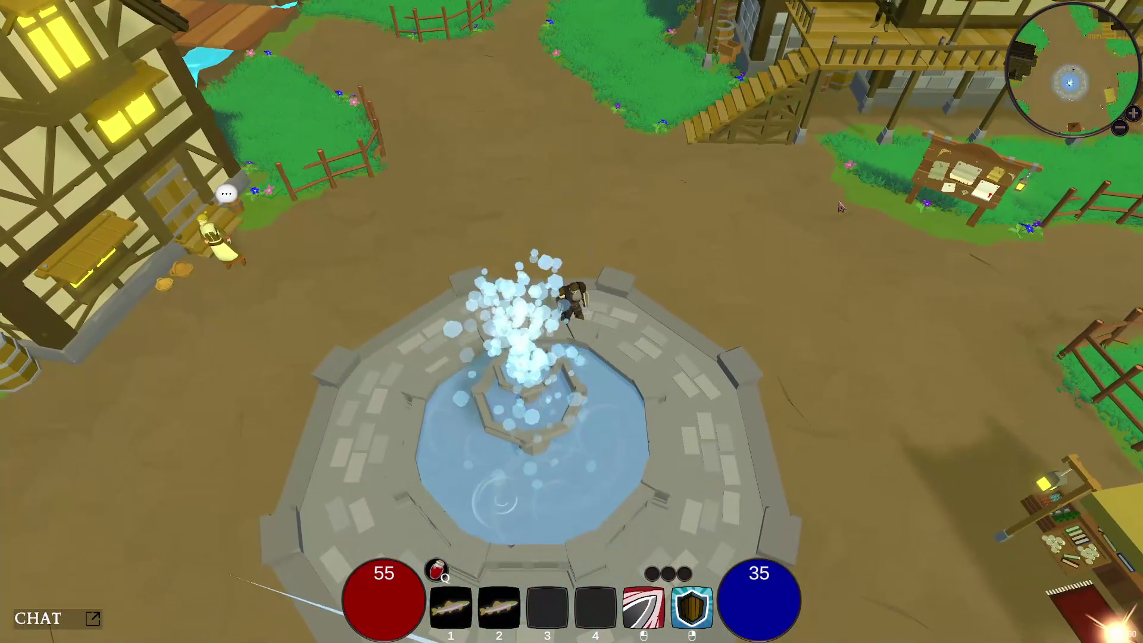
key("d")
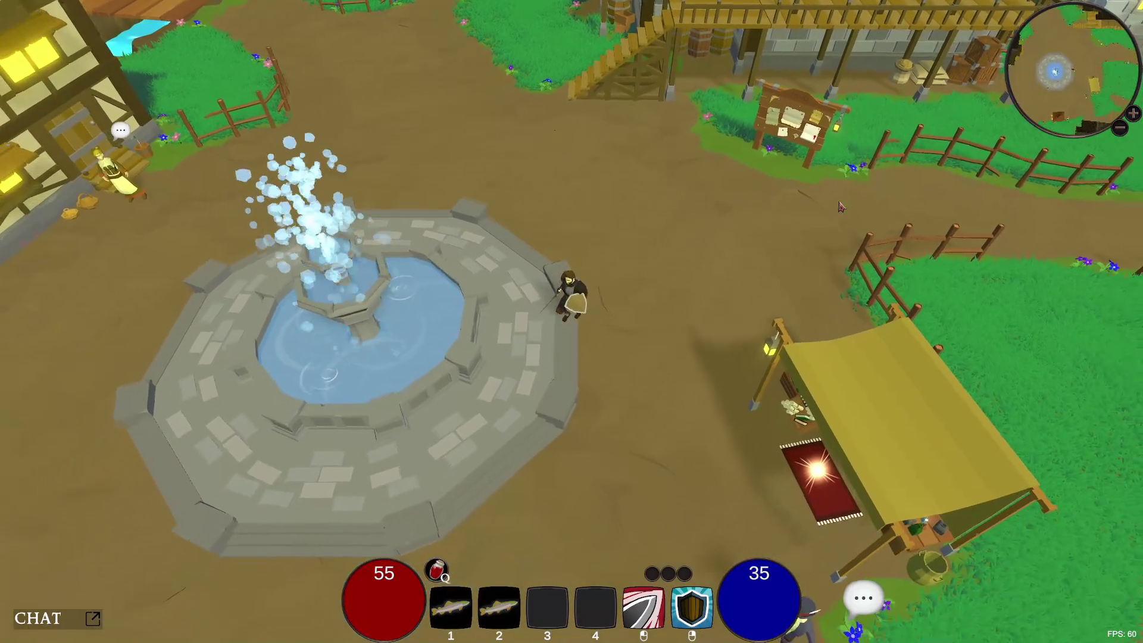
key("Escape")
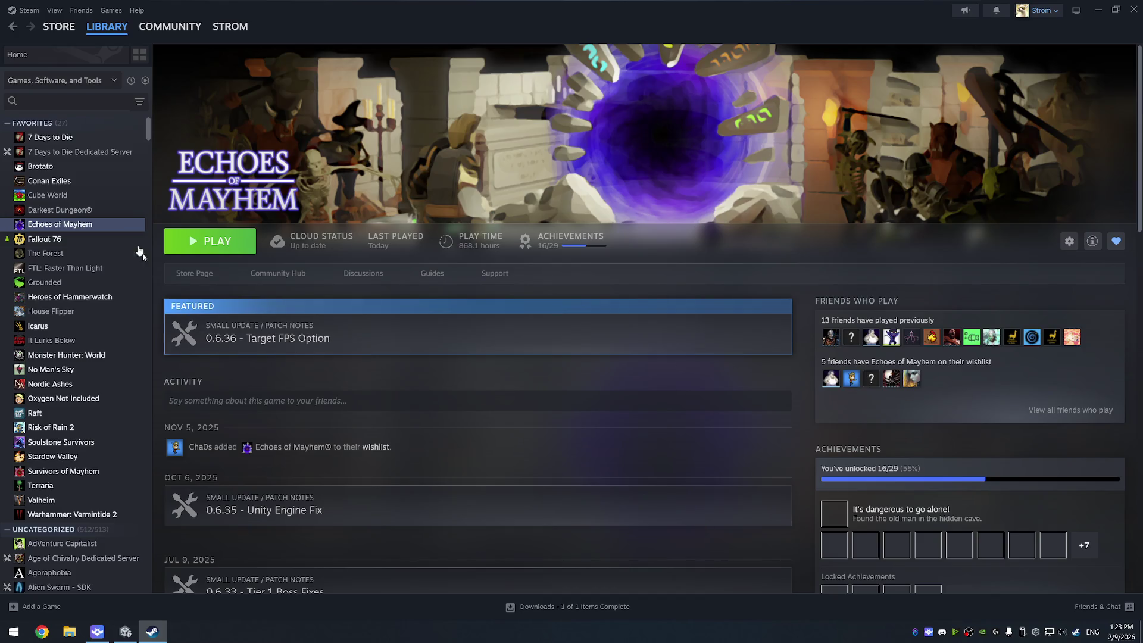
- Go to the Echoes of Mayhem discussions and read the Boss? topic
left_click(177, 28)
left_click(113, 31)
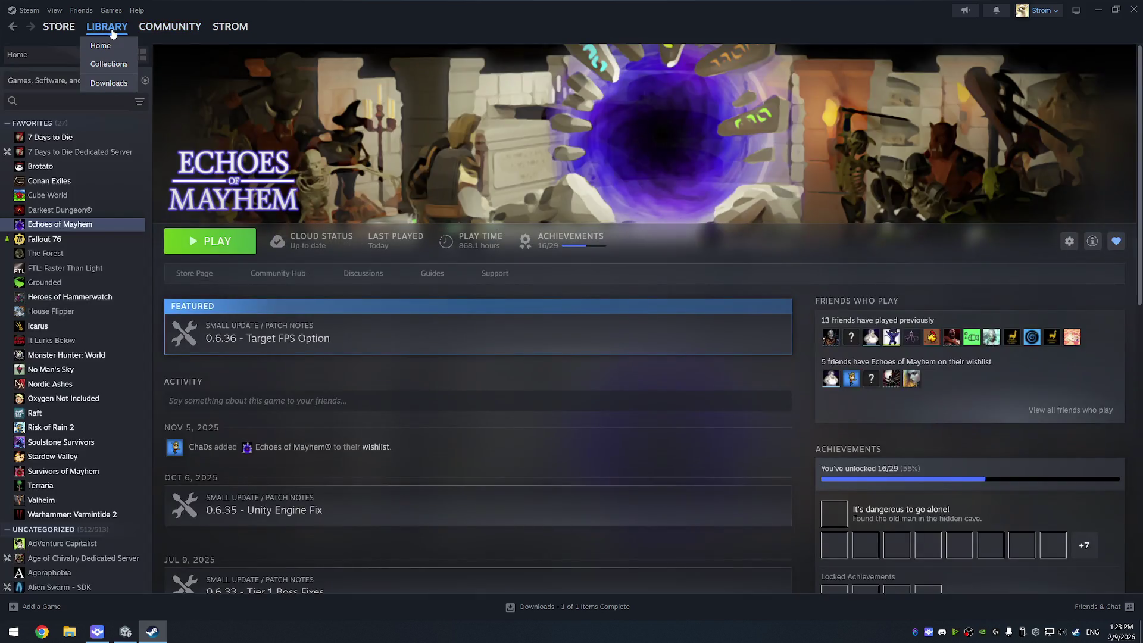
left_click(360, 277)
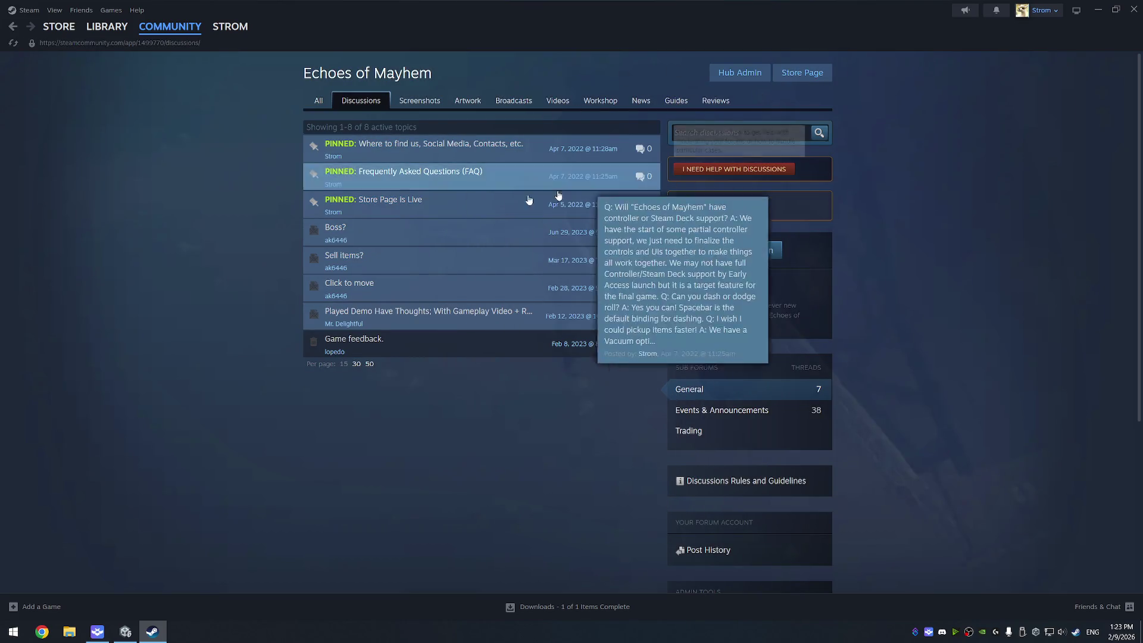
mouse_move(422, 231)
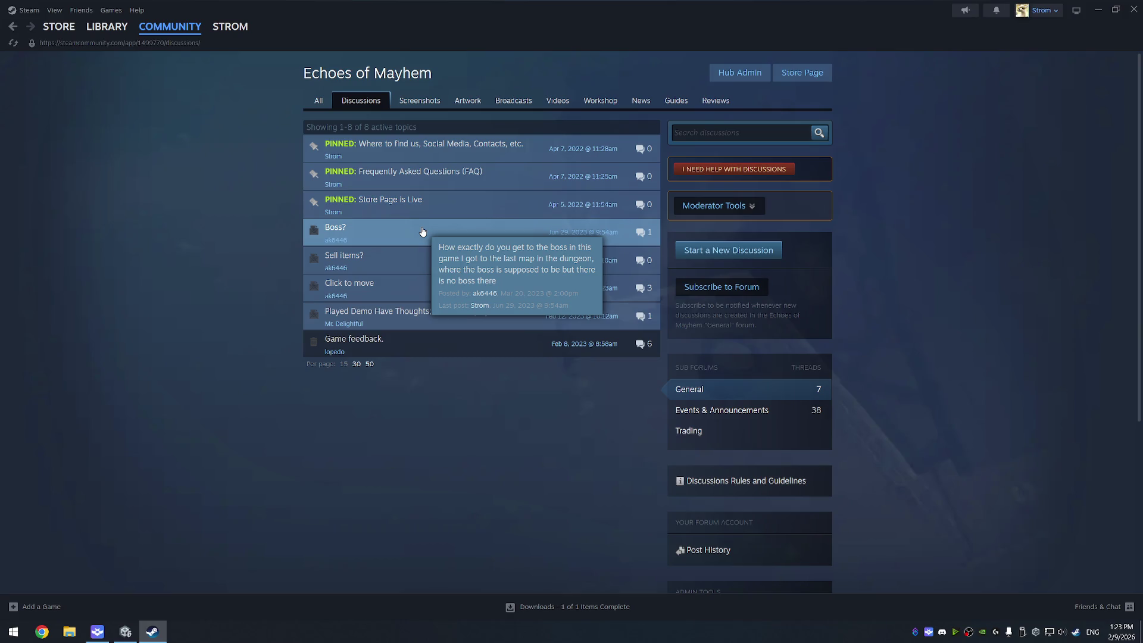
left_click(422, 231)
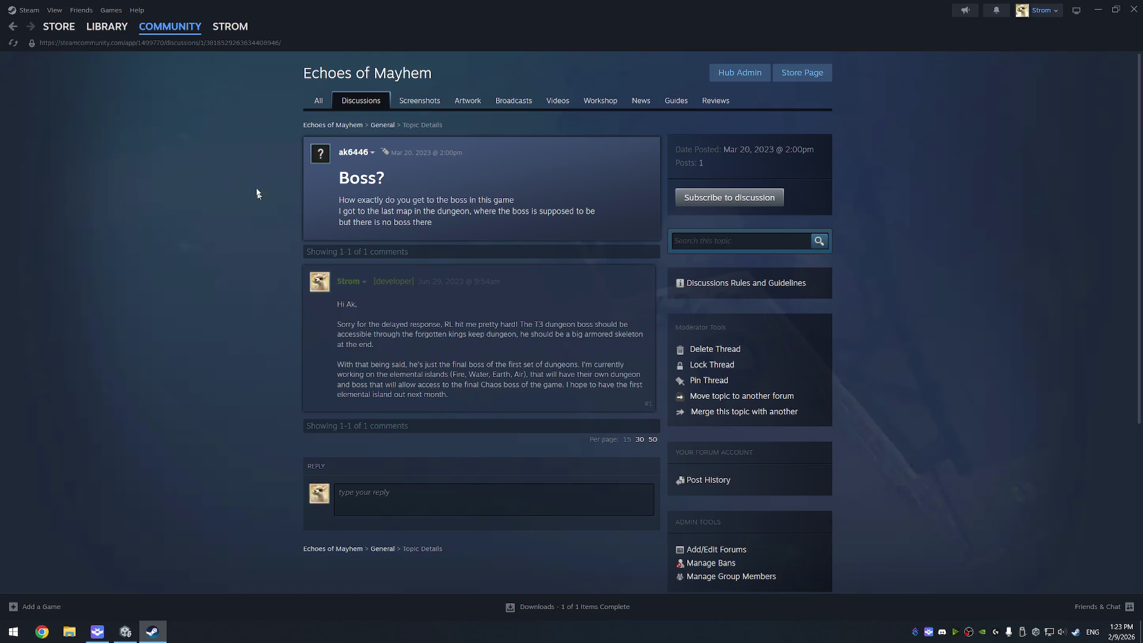
- Go back through the discussions list to the library page, then forward to the Community page
key("alt+Left")
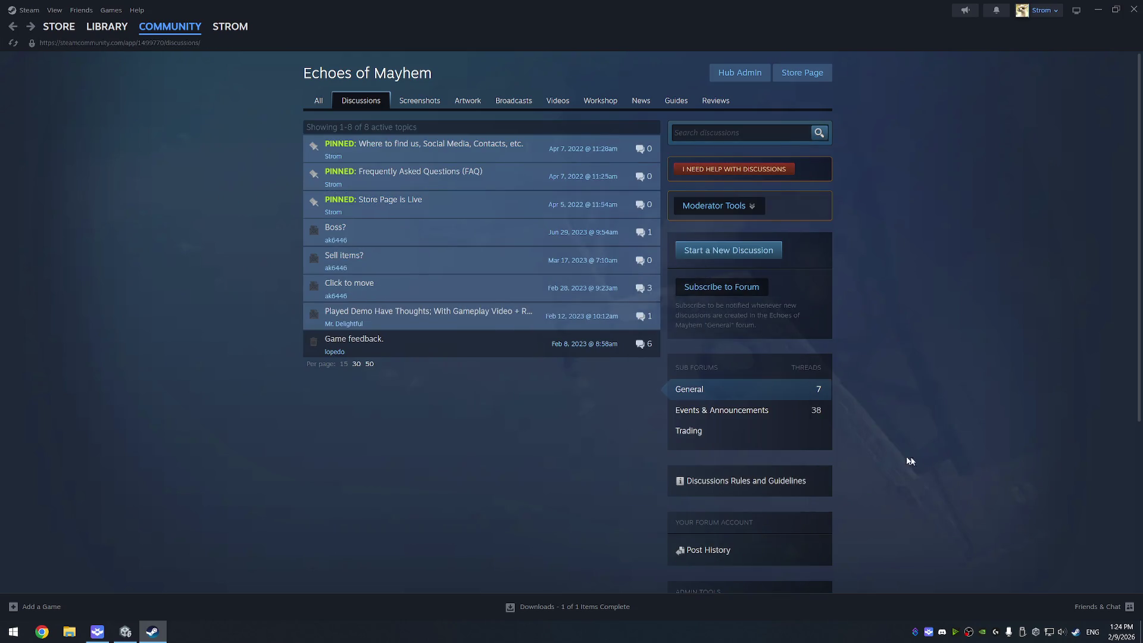
scroll(904, 339, "down", 3)
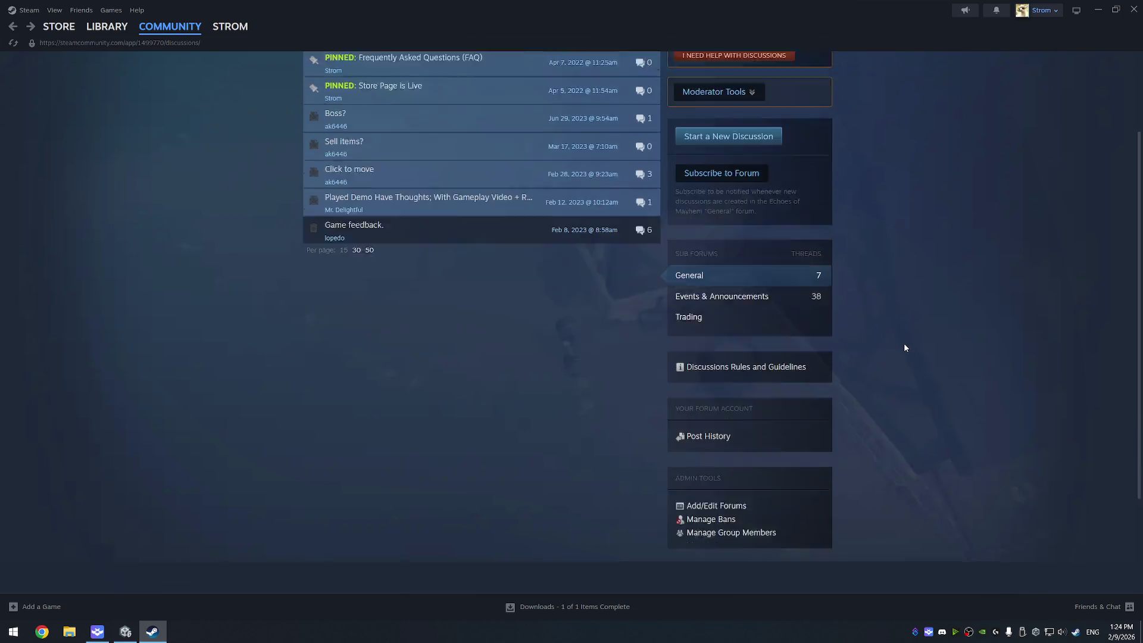
key("alt+Left")
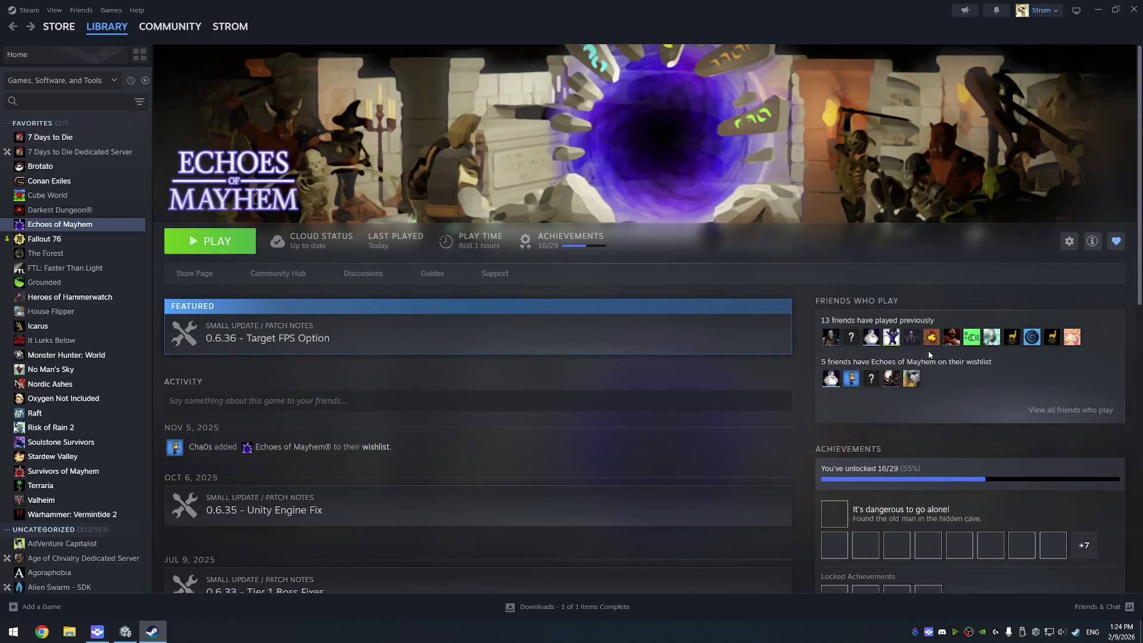
left_click(508, 404)
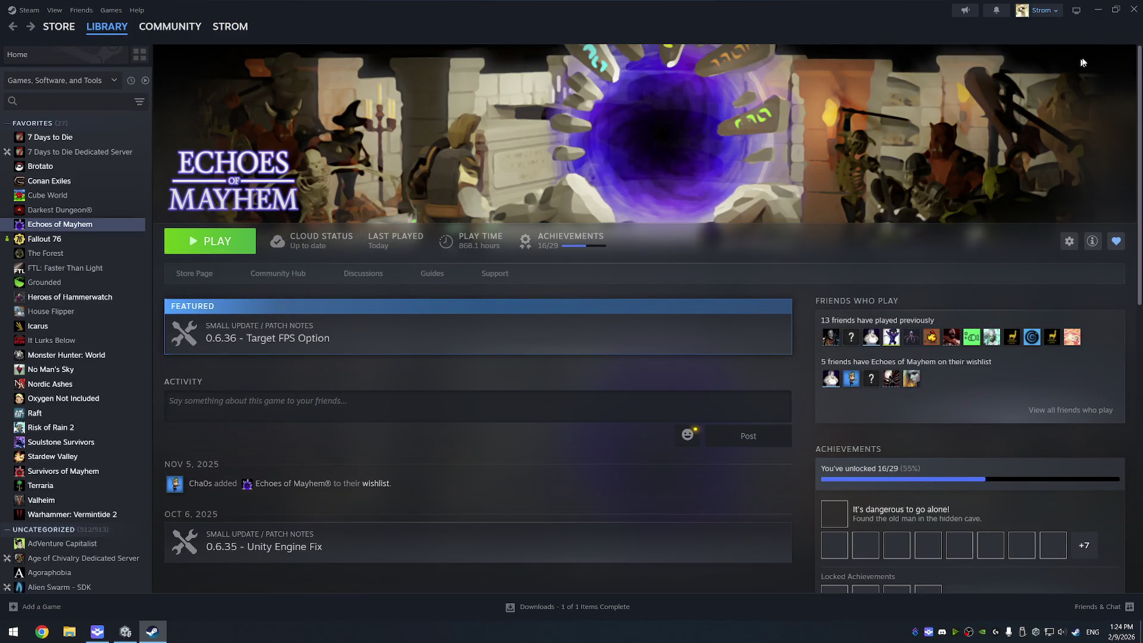
key("alt+Right")
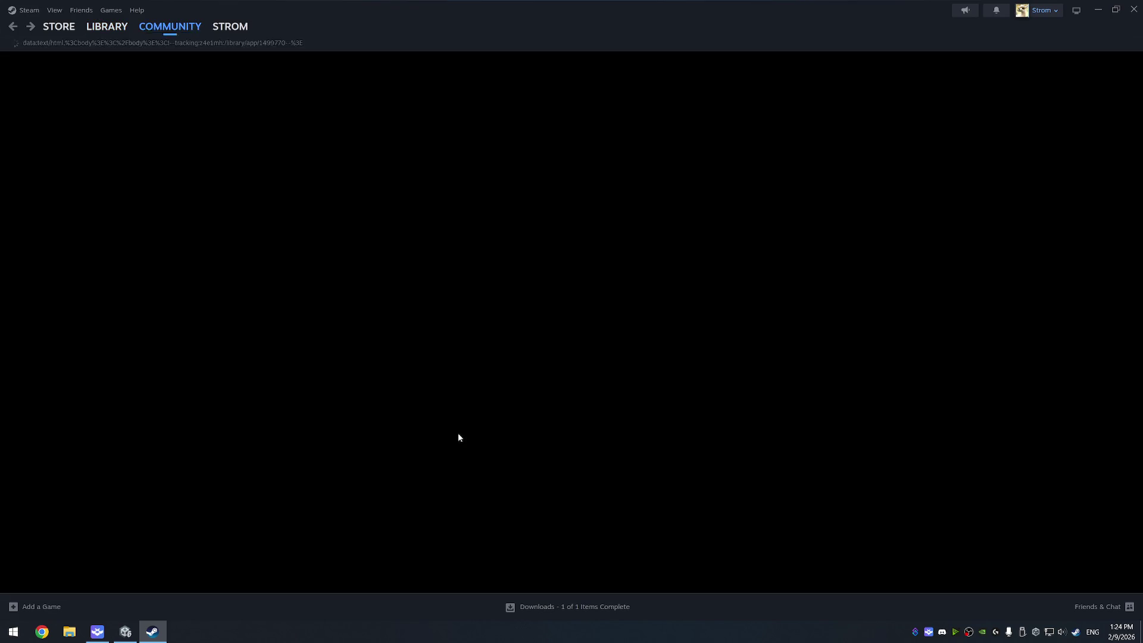
- Orbit and zoom the Scene view to a top-down look at the dirt ground circle
left_click(60, 26)
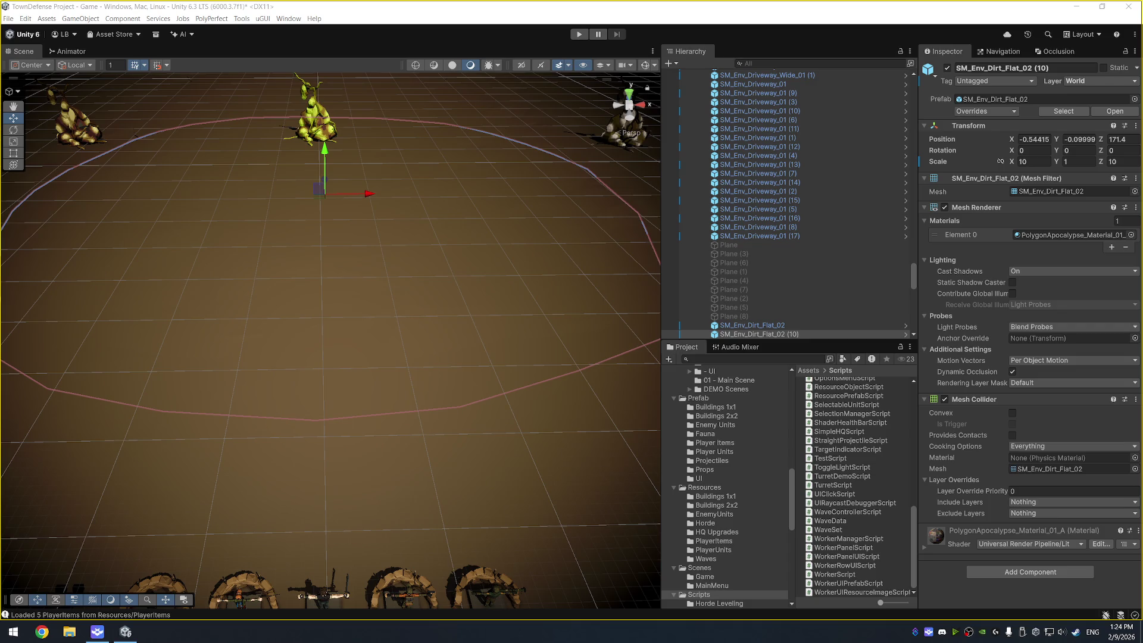
scroll(348, 251, "down", 5)
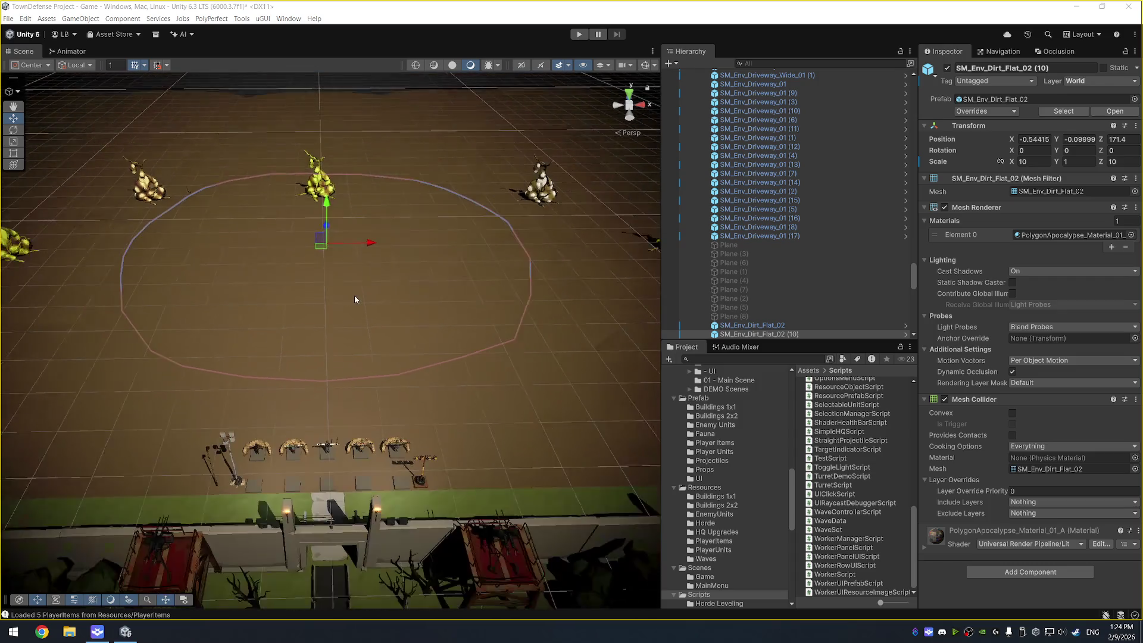
scroll(355, 299, "down", 1)
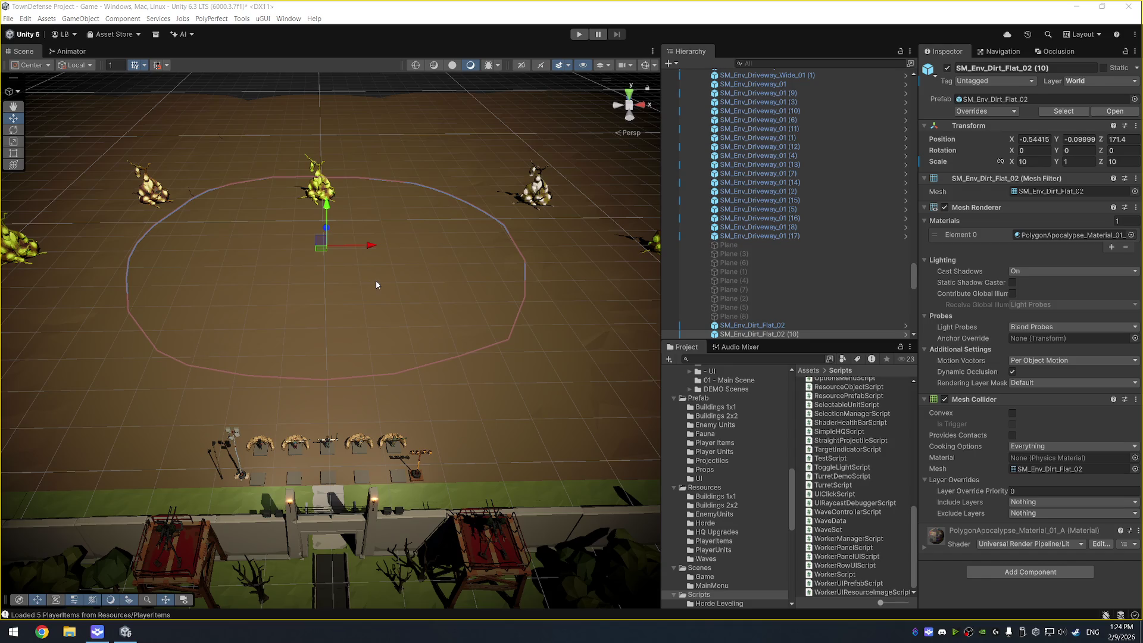
left_click_drag(441, 248, 449, 280, "alt")
mouse_move(442, 153)
left_mouse_down("alt")
mouse_move(490, 307)
mouse_move(564, 334)
mouse_move(498, 360)
mouse_move(494, 340)
left_mouse_up("alt")
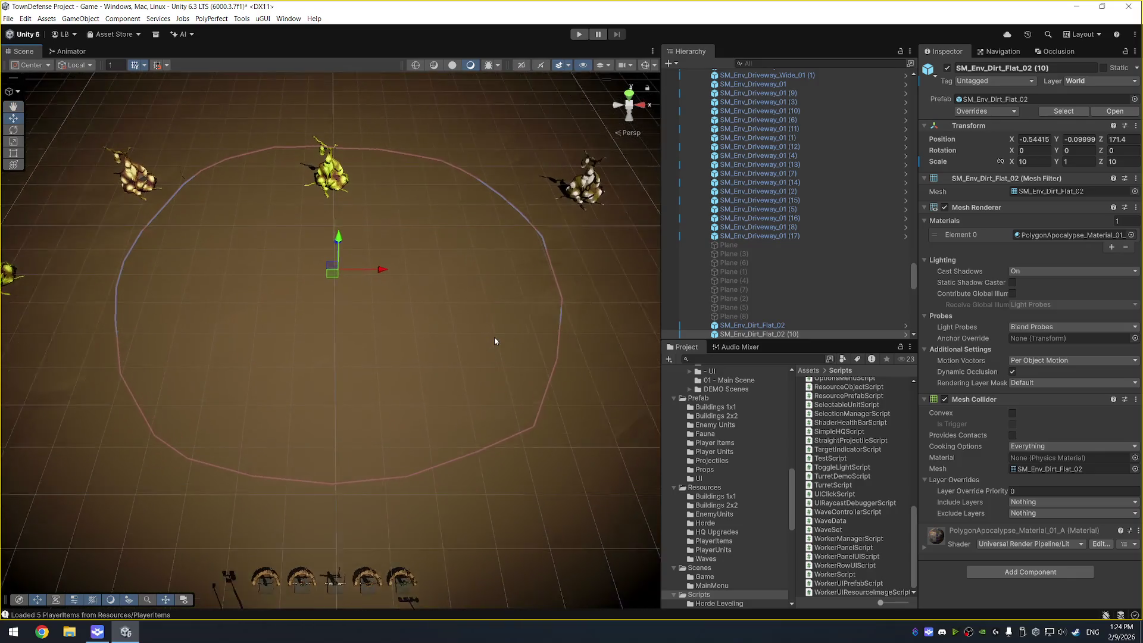
scroll(494, 341, "up", 2)
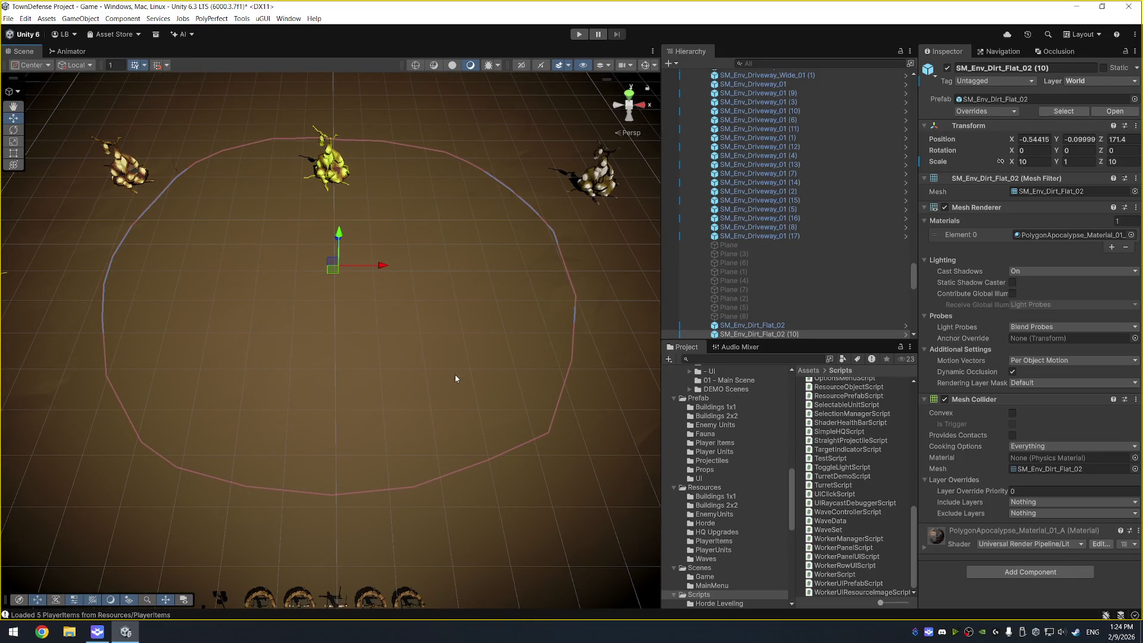
left_click_drag(455, 373, 446, 355, "alt")
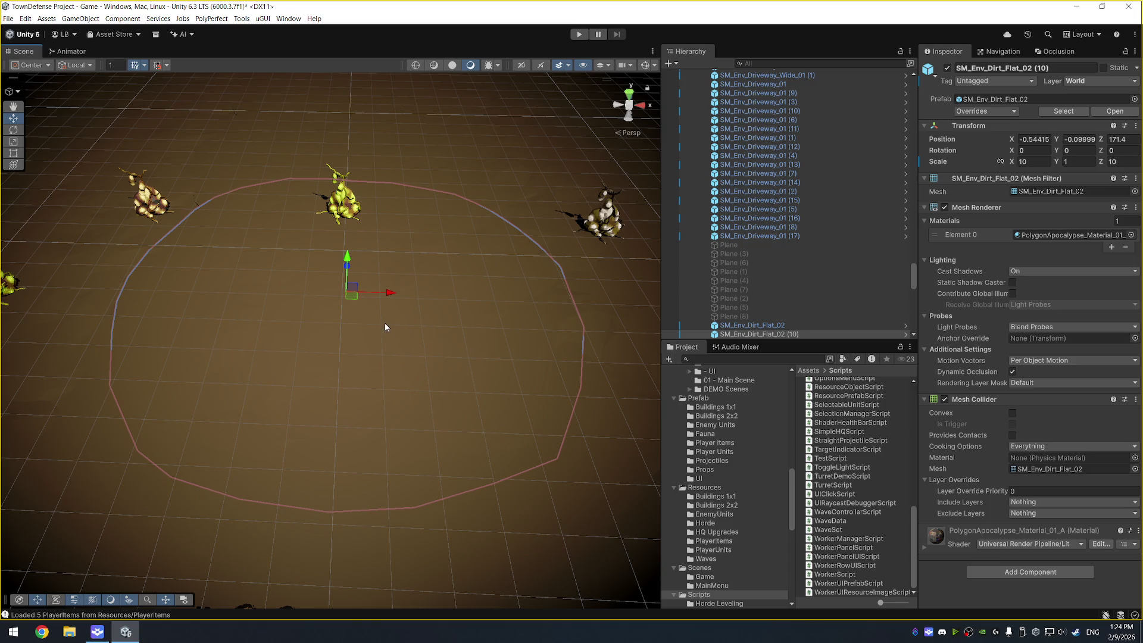
- Run Play mode briefly to test fauna spawning, then stop it
left_click(580, 35)
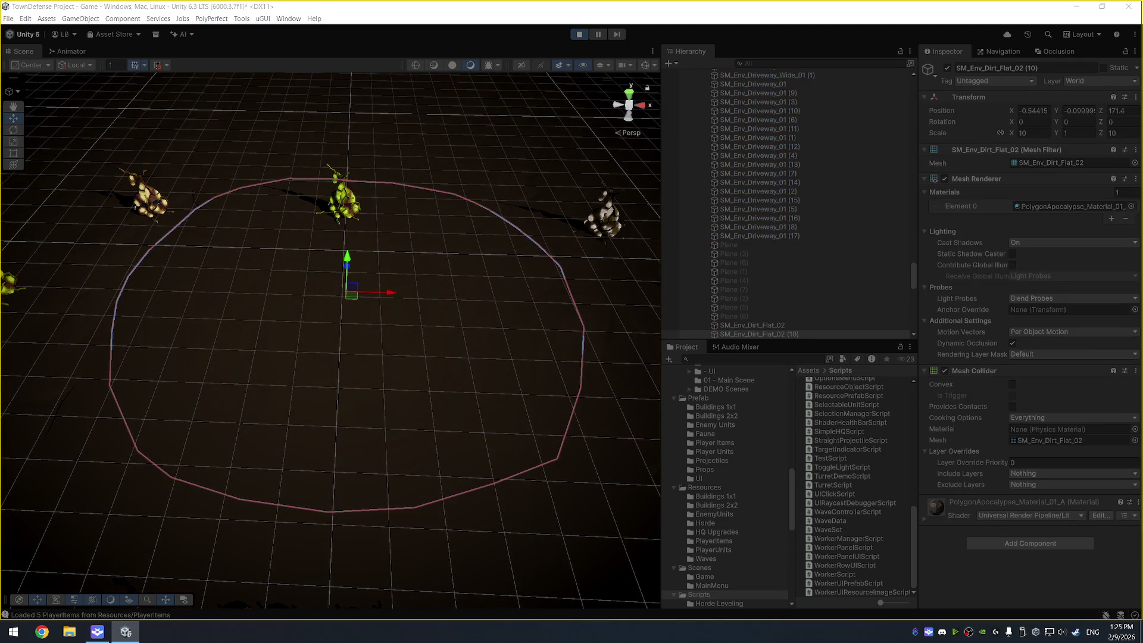
left_click(583, 37)
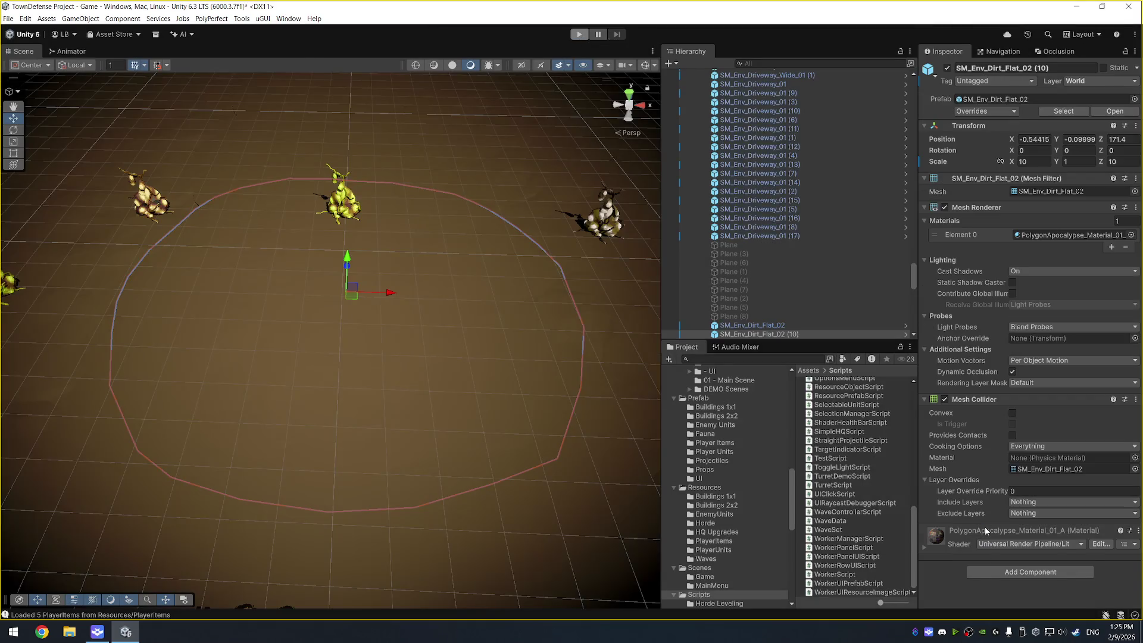
scroll(834, 277, "up", 15)
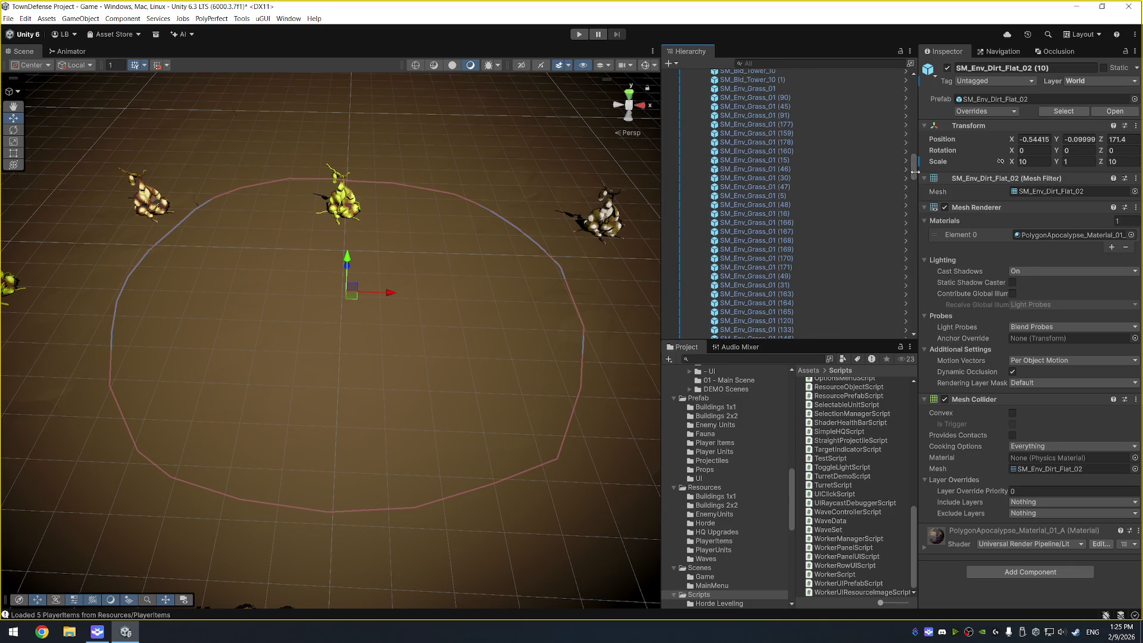
- Select HordeController and ping the HordeEvolutionUIController script from its Horde Evolution UI Controller component
left_click_drag(917, 178, 913, 178)
scroll(792, 179, "down", 10)
left_click(774, 78)
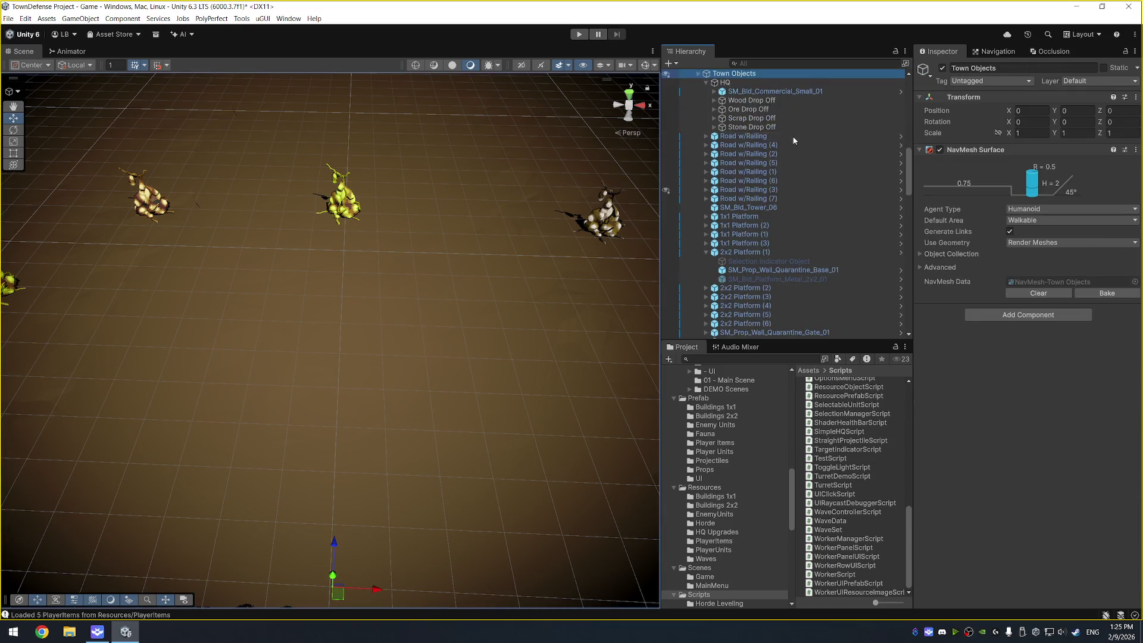
scroll(786, 178, "up", 3)
scroll(777, 245, "up", 10)
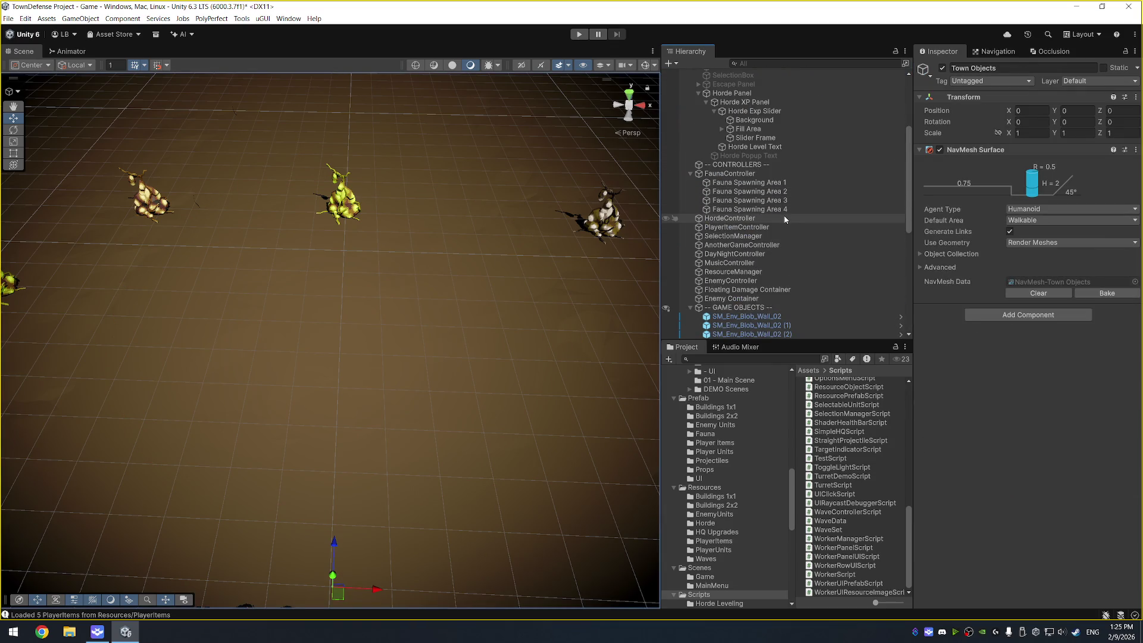
left_click(785, 218)
scroll(1063, 428, "down", 5)
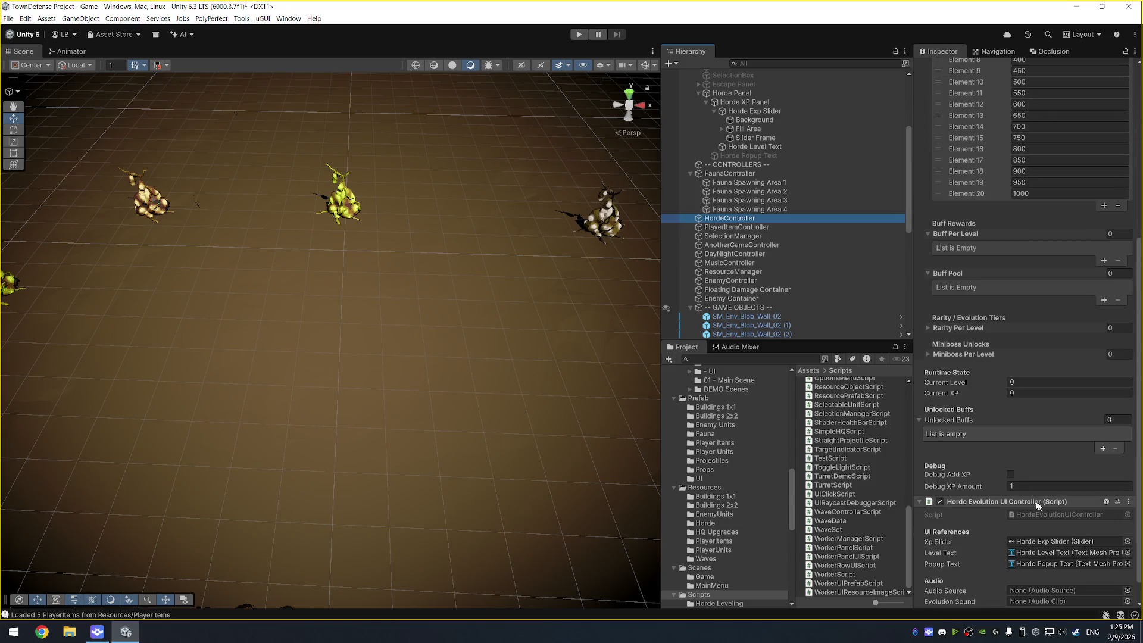
left_click(1057, 515)
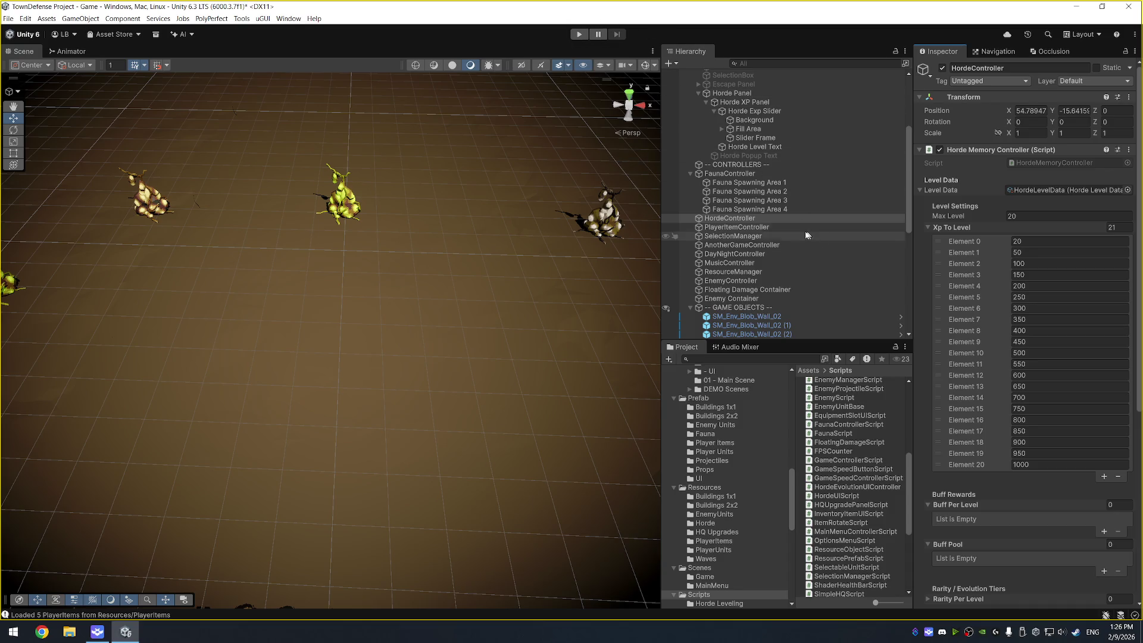
scroll(981, 334, "down", 8)
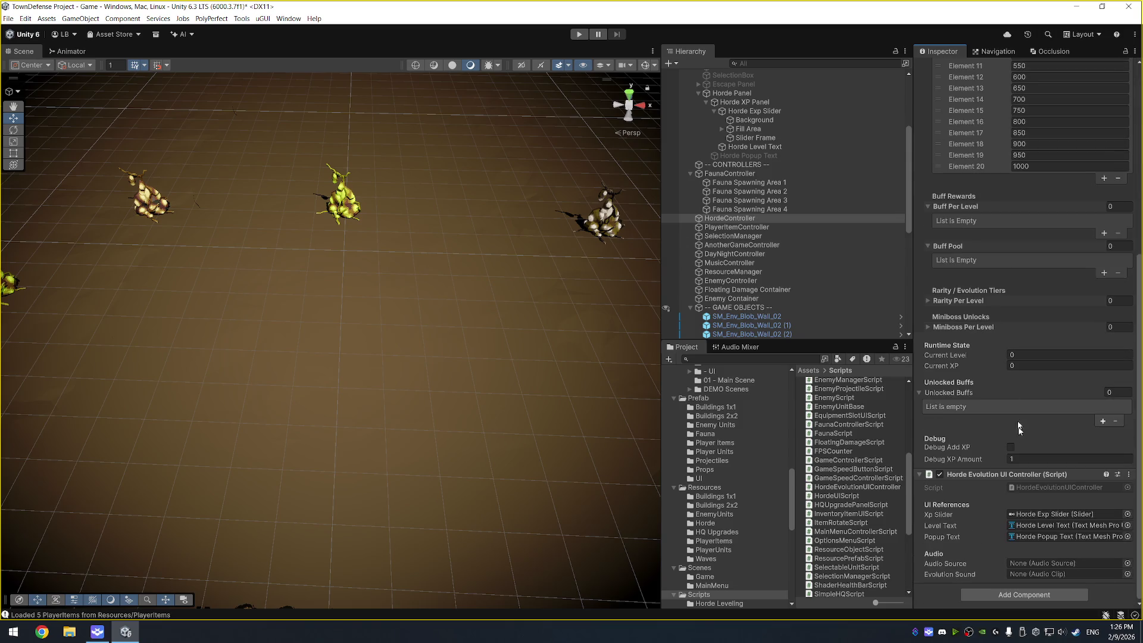
- Change the Horde Level Text label from 2 to 'Horde Level: 0', then enter play mode
left_click(1069, 522)
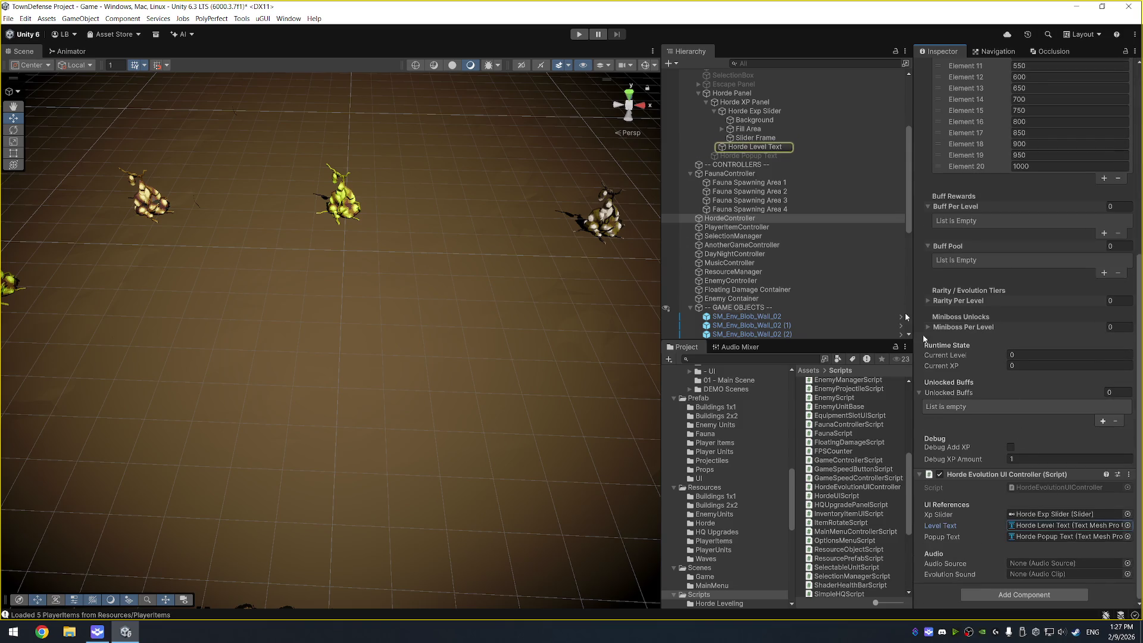
left_click(771, 149)
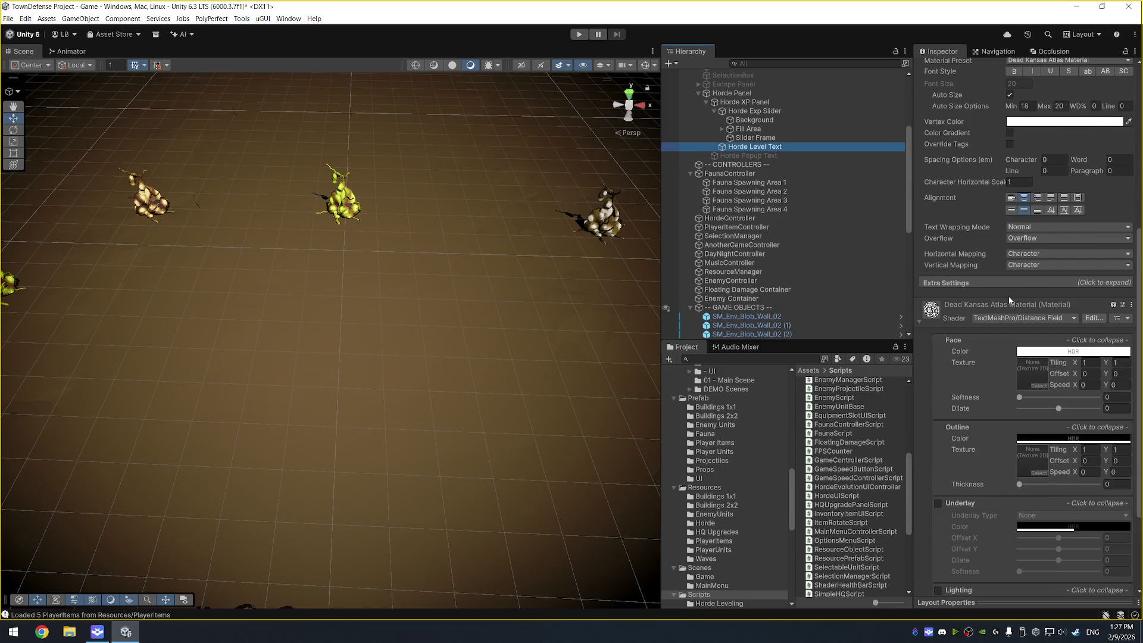
scroll(1009, 295, "up", 5)
left_click(970, 132)
key("BackSpace")
type("0")
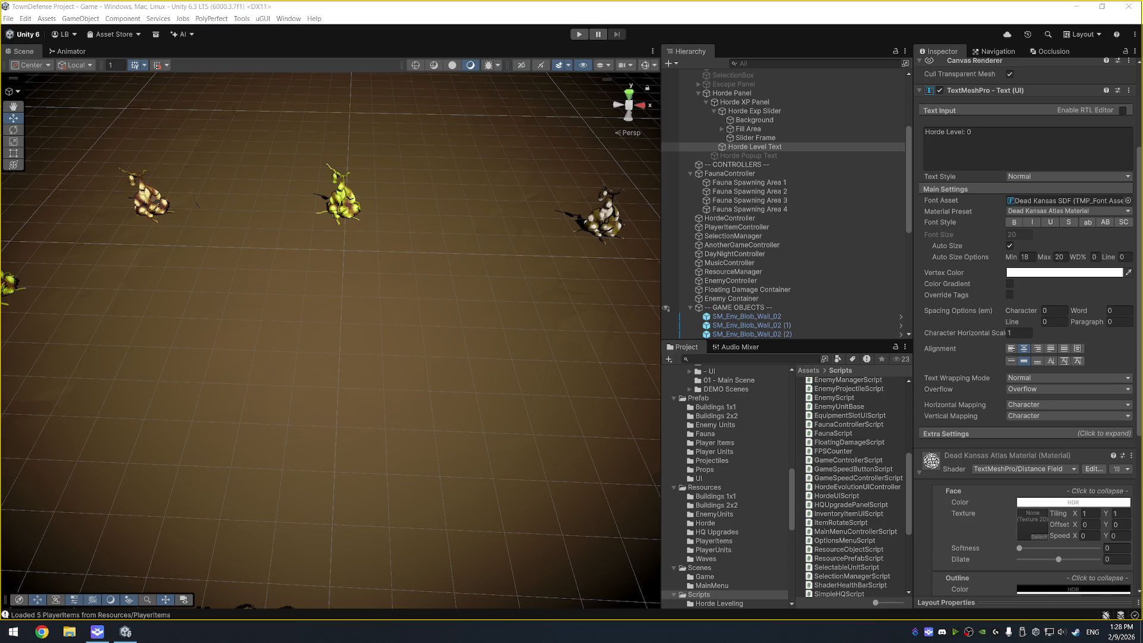
left_click(579, 34)
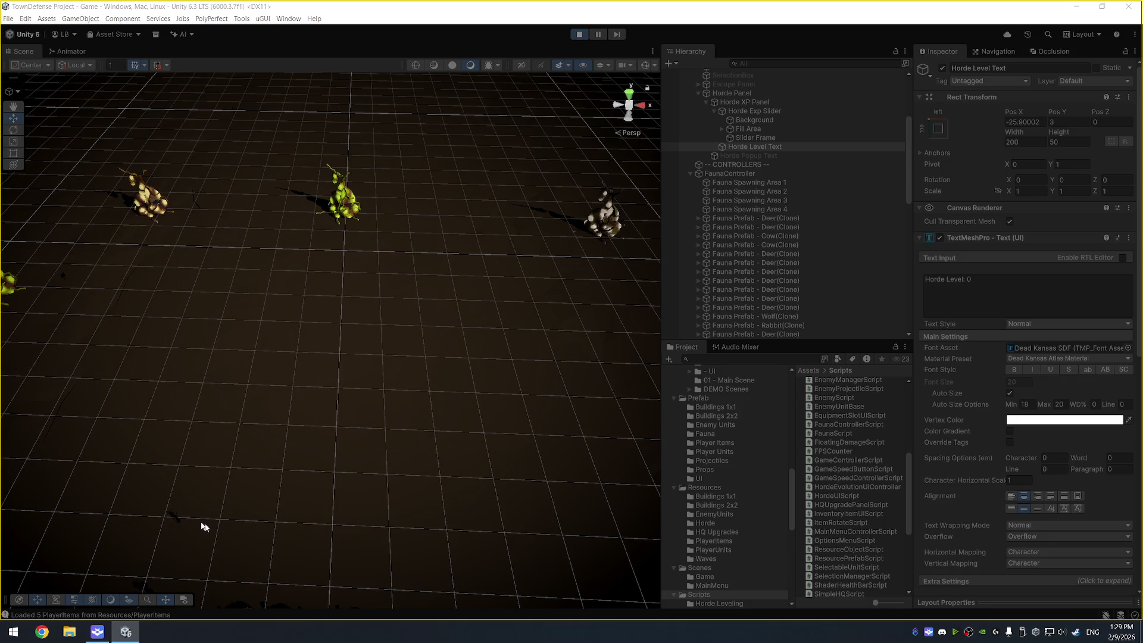
- Select and frame a spawned deer, orbiting around it and selecting its parent clone
left_click(177, 517)
key("f")
mouse_move(288, 506)
left_mouse_down()
mouse_move(446, 431)
mouse_move(363, 438)
left_mouse_up()
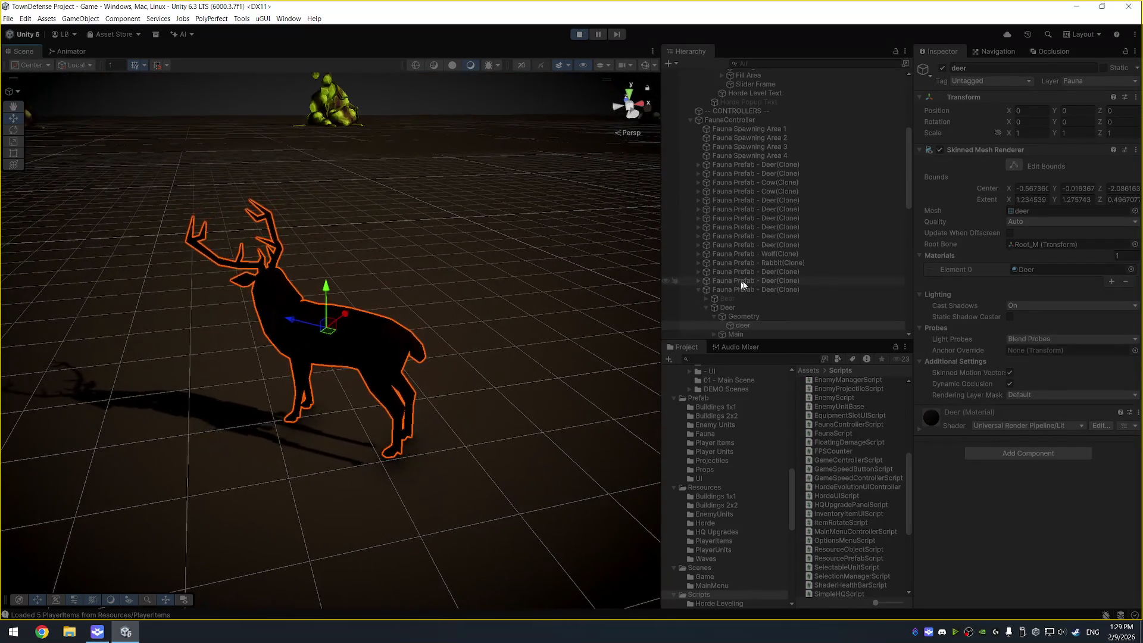
left_click(807, 292)
scroll(985, 473, "down", 2)
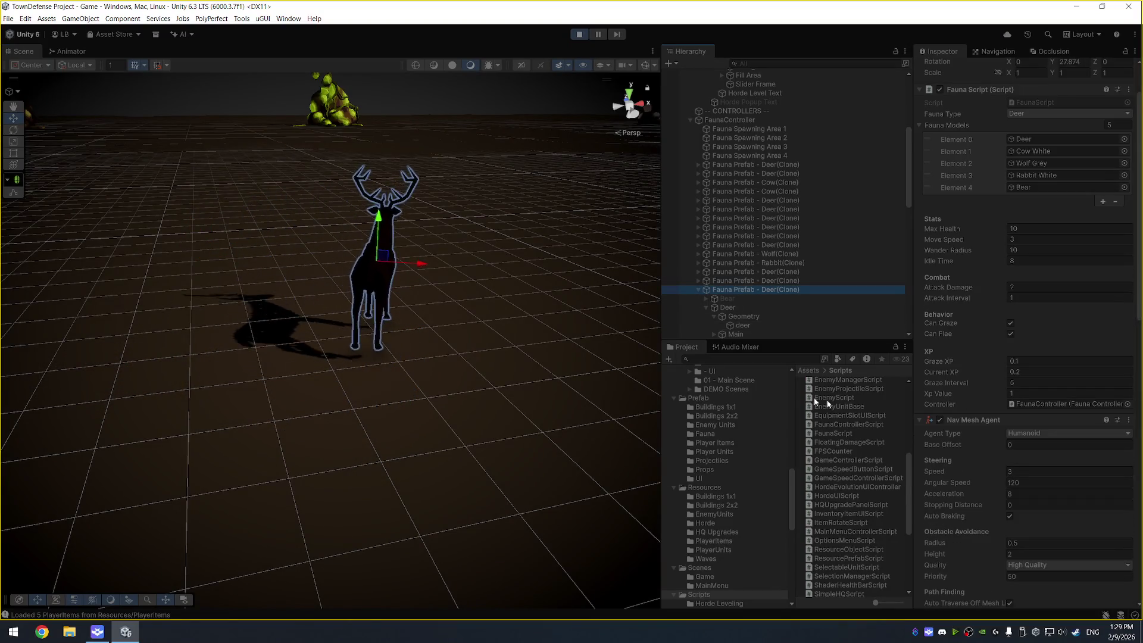
left_click_drag(424, 324, 378, 334)
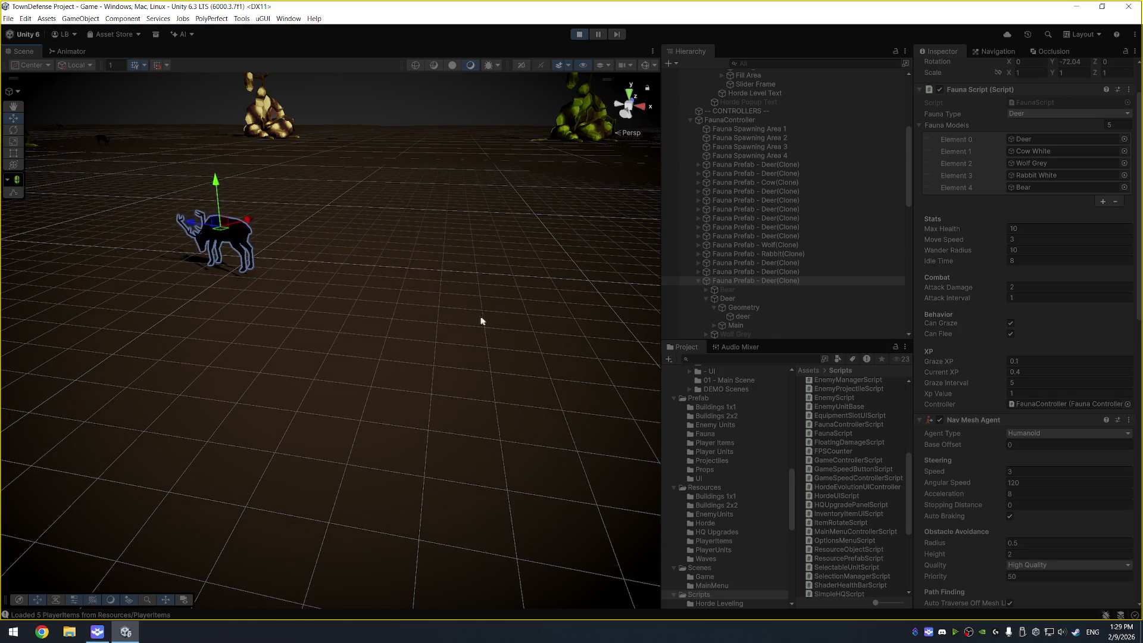
mouse_move(382, 220)
left_mouse_down()
mouse_move(324, 163)
mouse_move(292, 201)
mouse_move(381, 206)
left_mouse_up()
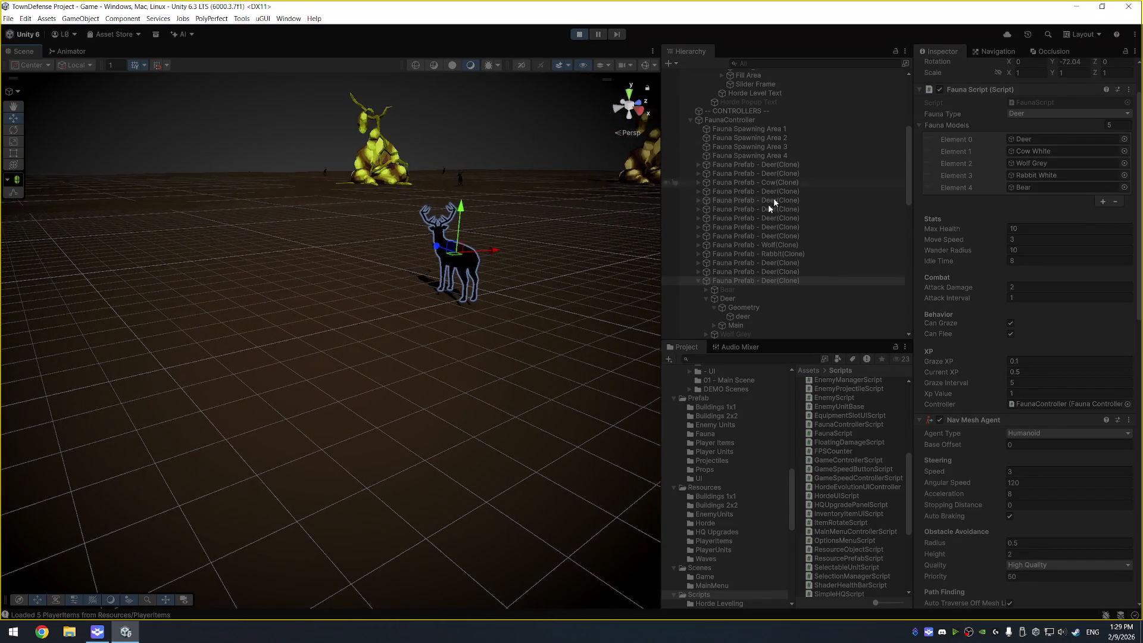
- Show the FaunaController's spawn settings with Active Fauna collapsed, then pick another deer
left_click(751, 120)
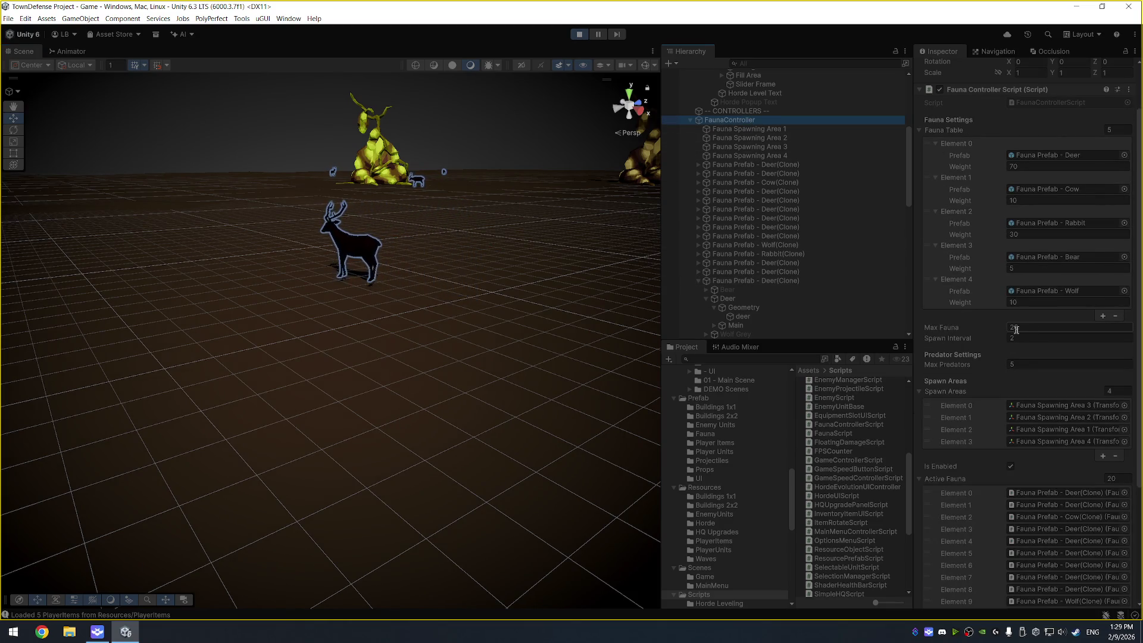
left_click(921, 479)
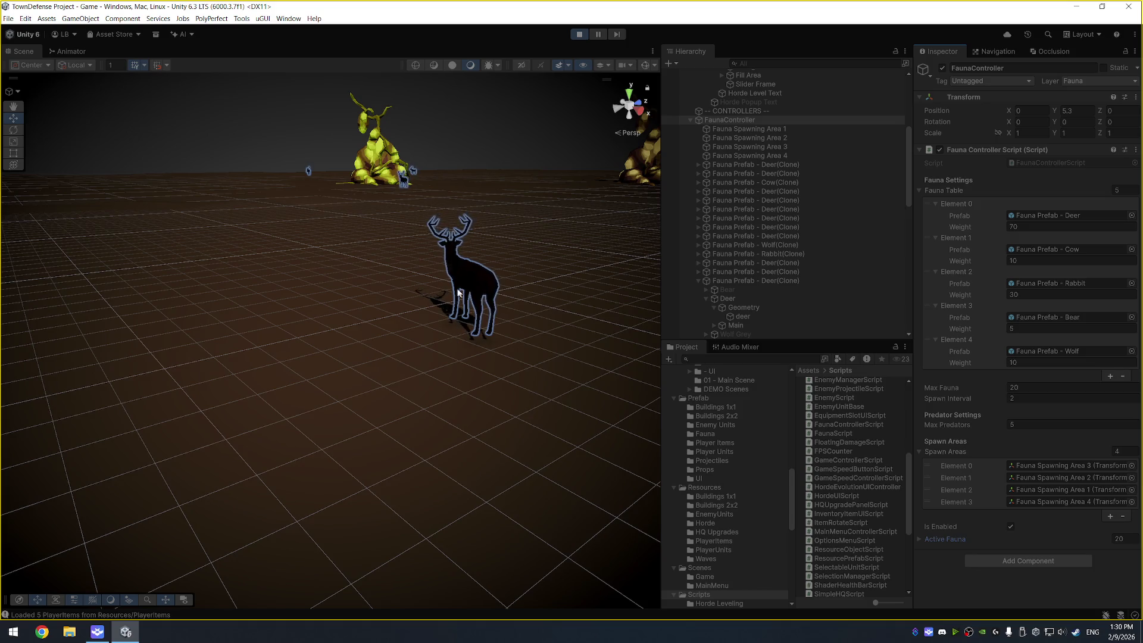
left_click_drag(332, 243, 351, 266)
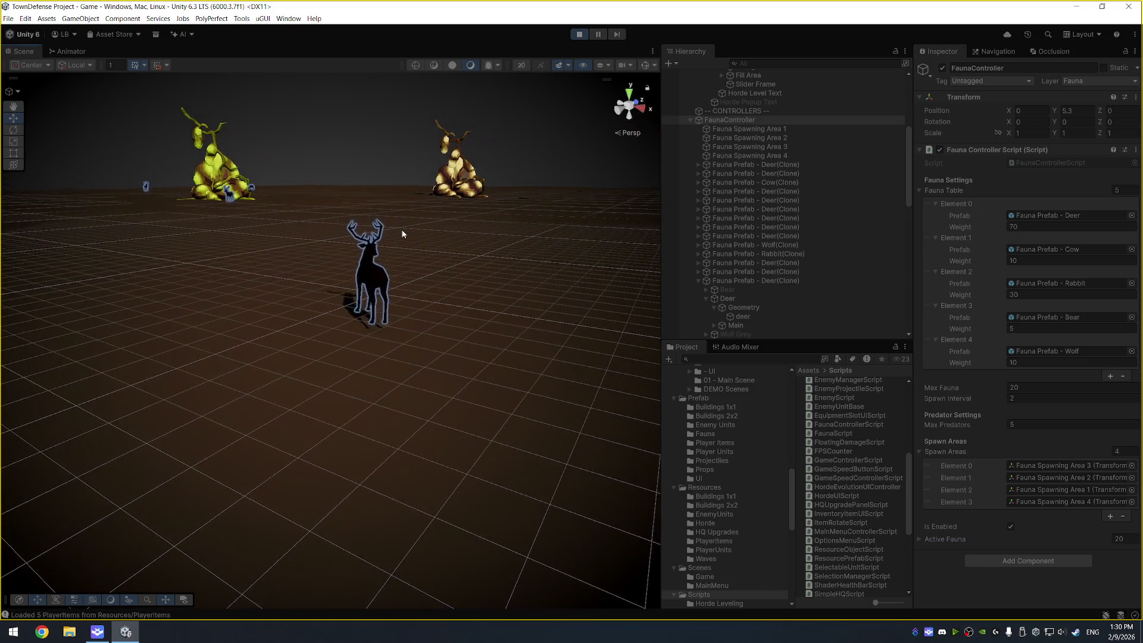
left_click(349, 263)
- Frame the chosen deer, pull back to a higher view of several deer, and select its parent clone
key("f")
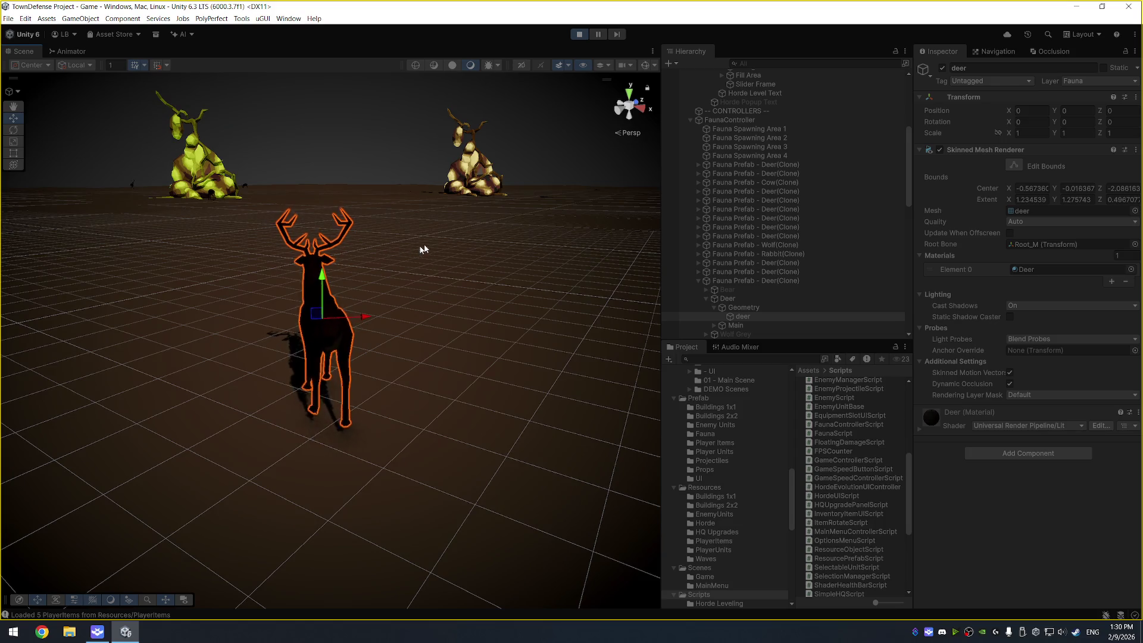
mouse_move(533, 226)
left_mouse_down()
mouse_move(451, 304)
mouse_move(485, 354)
mouse_move(512, 339)
left_mouse_up()
mouse_move(477, 375)
left_mouse_down()
mouse_move(492, 428)
mouse_move(498, 332)
mouse_move(437, 248)
left_mouse_up()
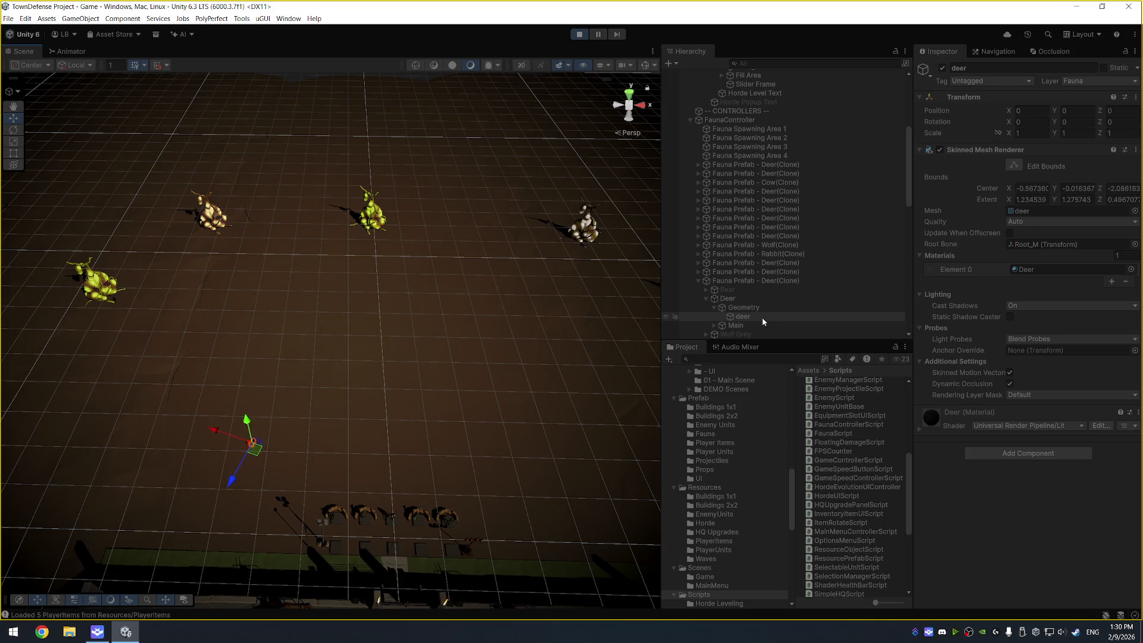
left_click(746, 273)
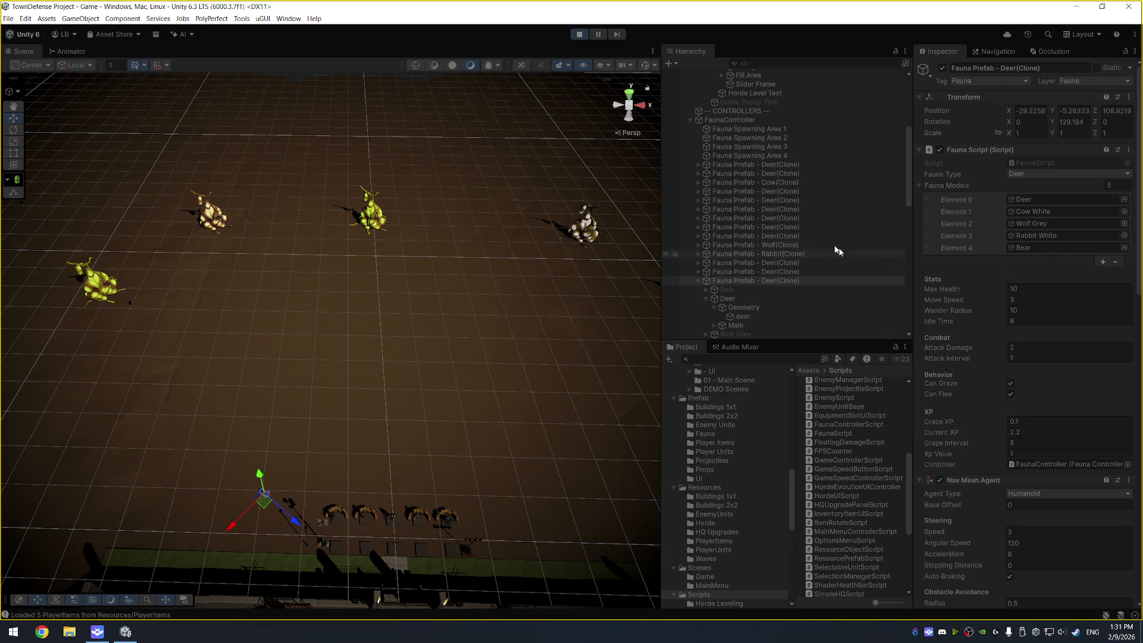
- Watch the deer clone's Fauna Script in the Inspector as its Current XP reaches 2.3
scroll(773, 194, "up", 7)
scroll(762, 213, "down", 5)
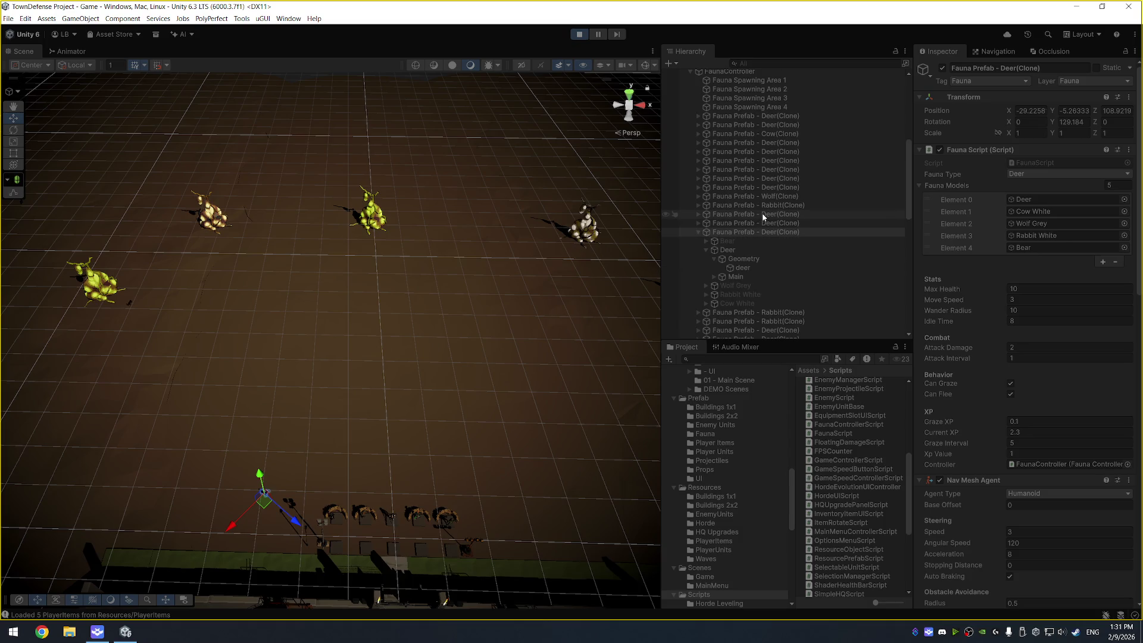
- Collapse FaunaController's spawned children and inspect HordeController's XP with Level Data collapsed
scroll(759, 249, "up", 4)
left_click(728, 273)
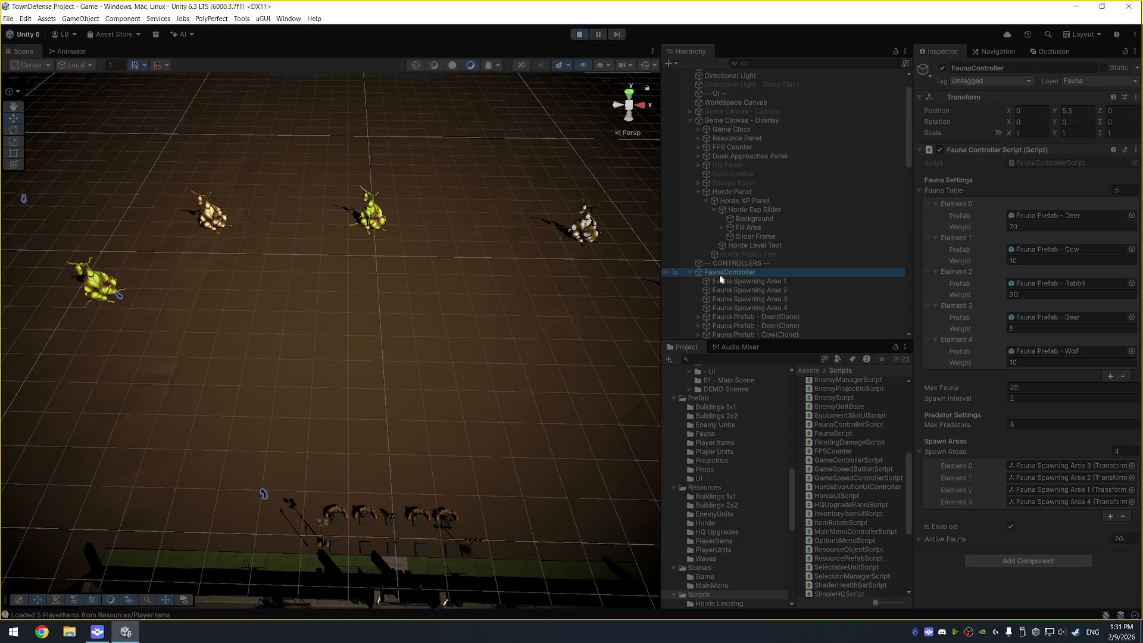
left_click(690, 272)
left_click(721, 281)
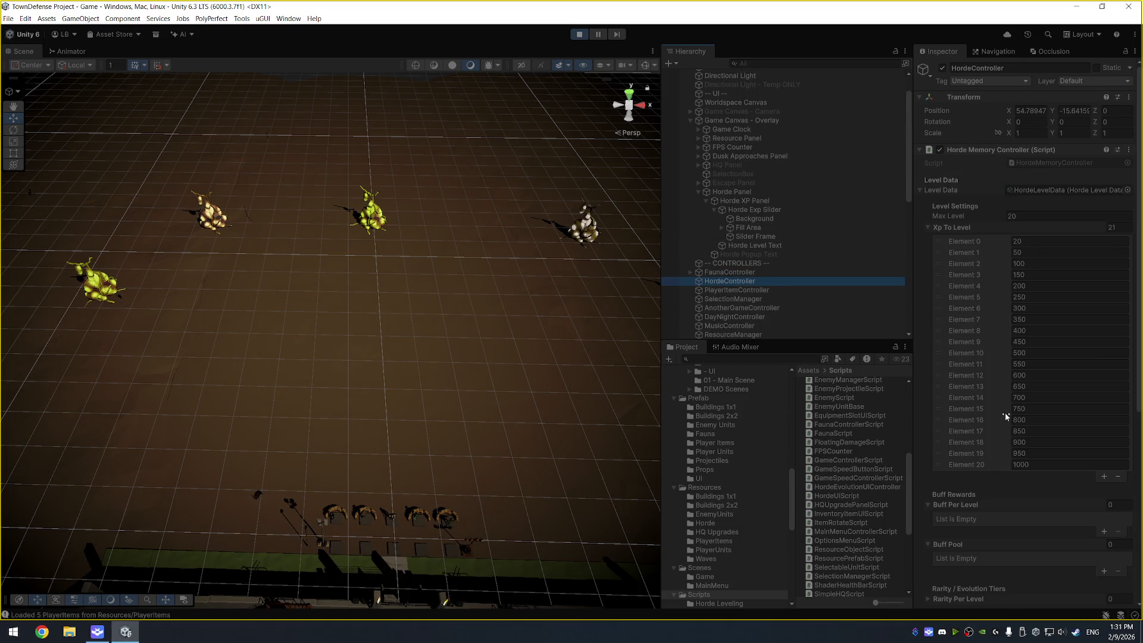
scroll(1005, 413, "down", 10)
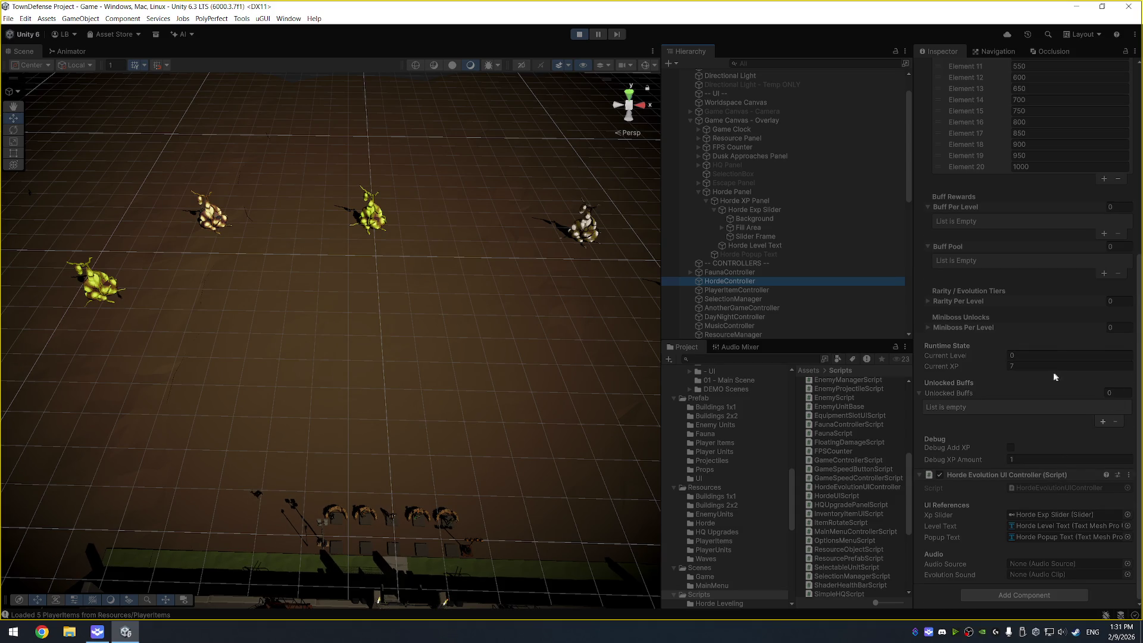
scroll(1054, 371, "up", 10)
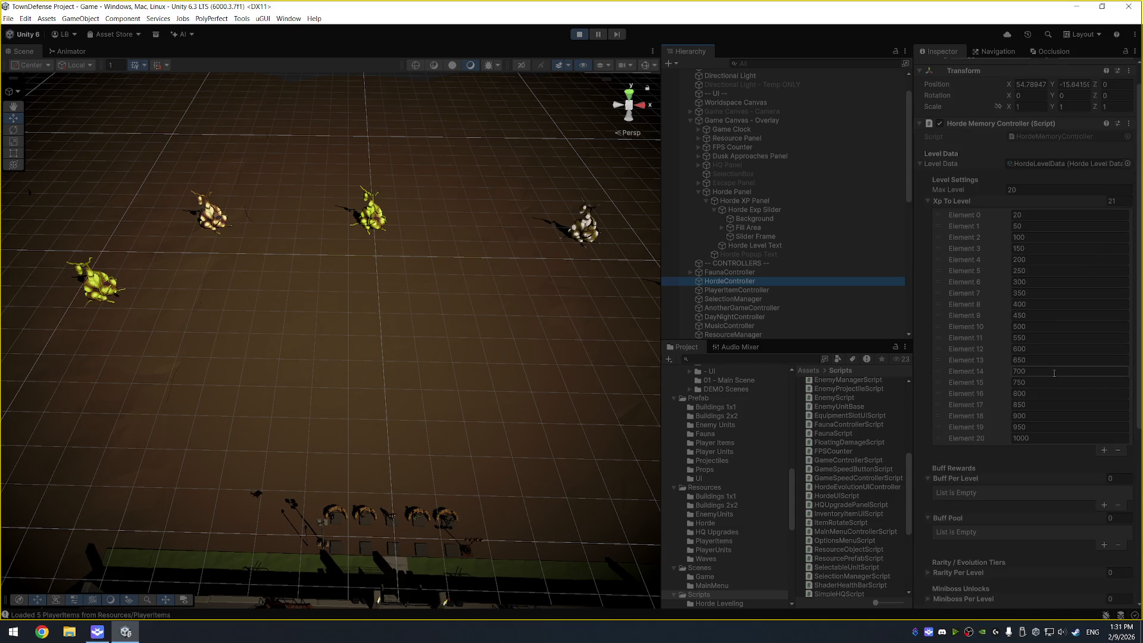
left_click(923, 162)
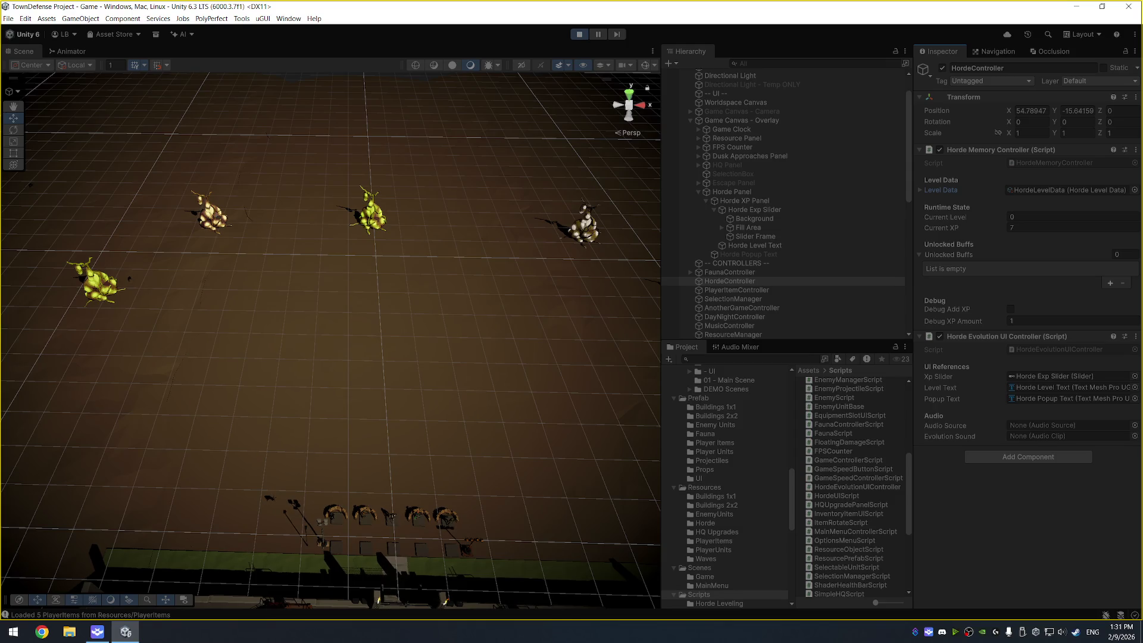
- Restart play mode and open the Console showing 'Loaded 5 PlayerItems from Resources/PlayerItems'
left_click(579, 34)
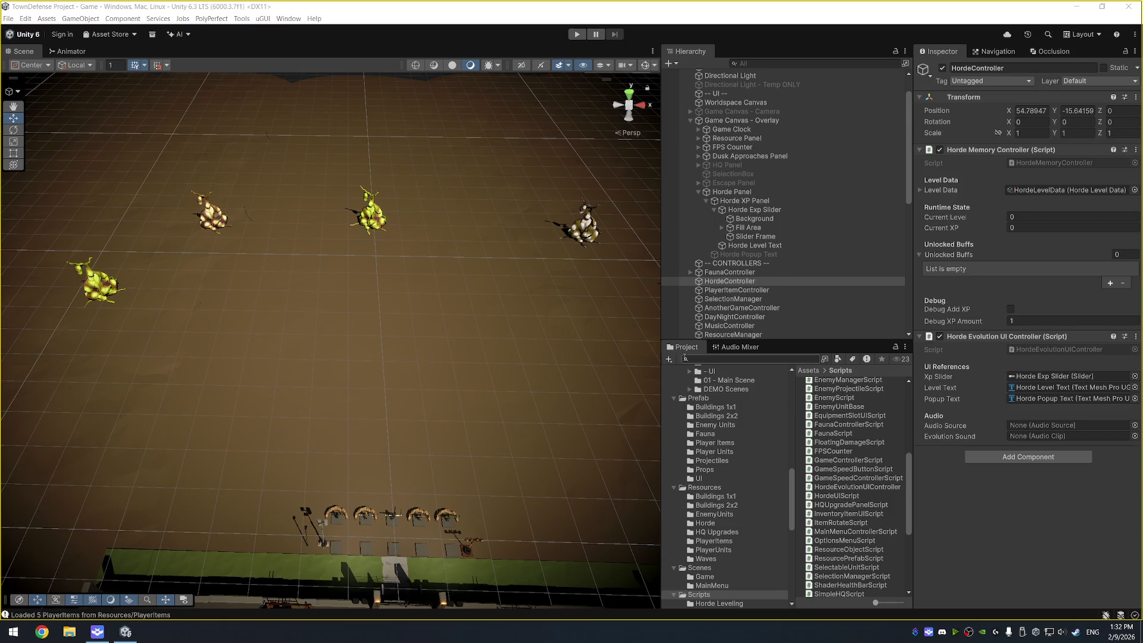
left_click(576, 34)
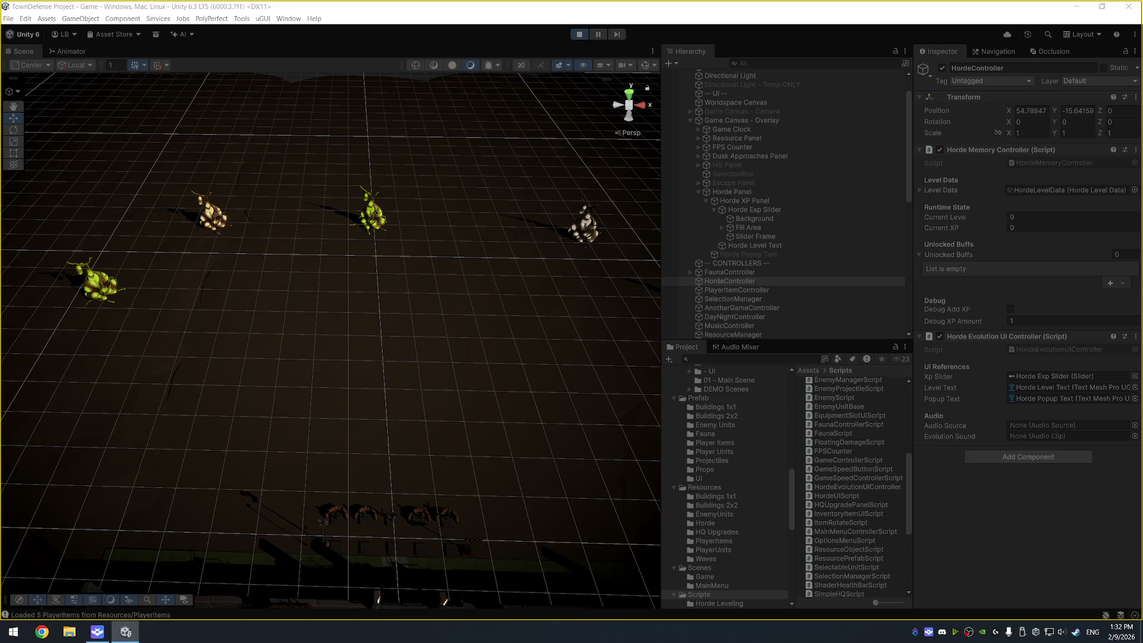
left_click(134, 615)
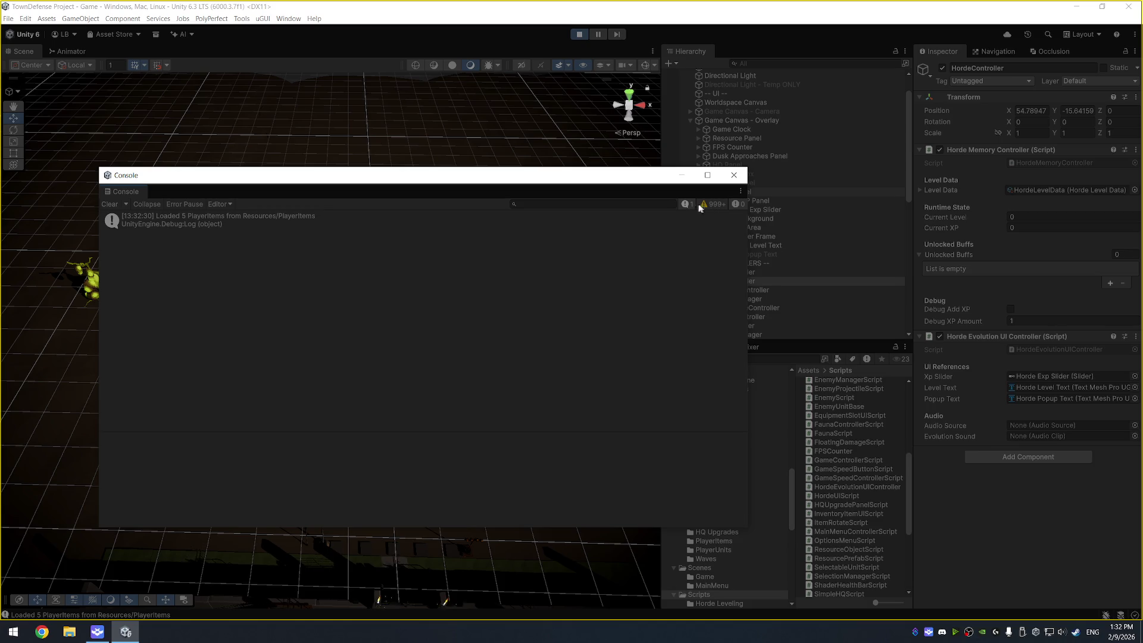
- Enable the Console's warnings filter, closing and reopening the Console window
left_click(714, 205)
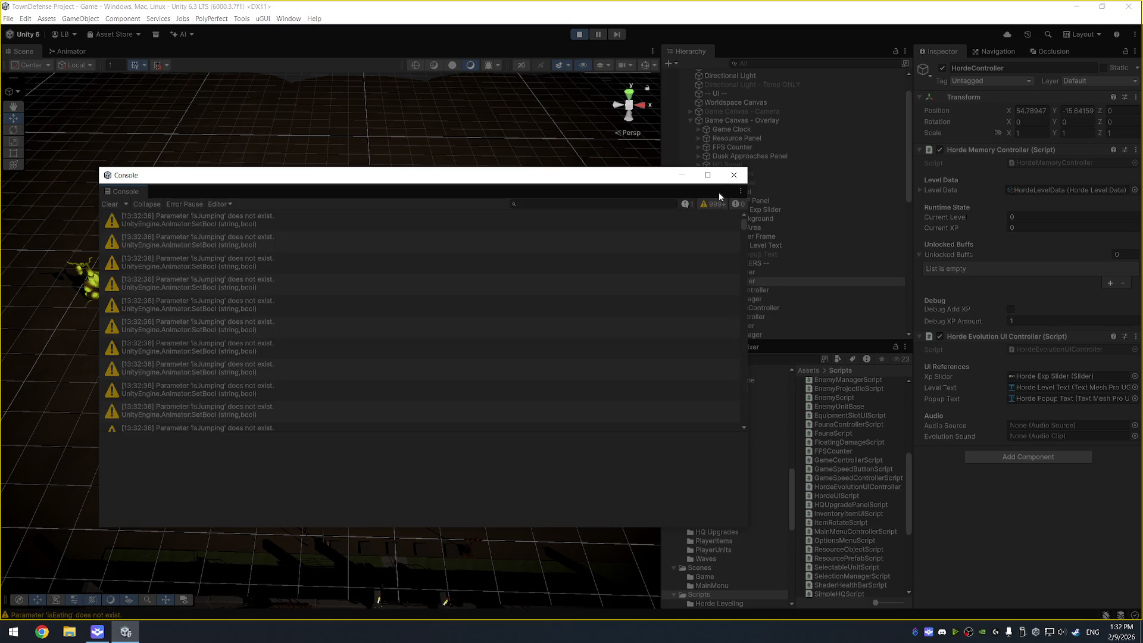
left_click(734, 175)
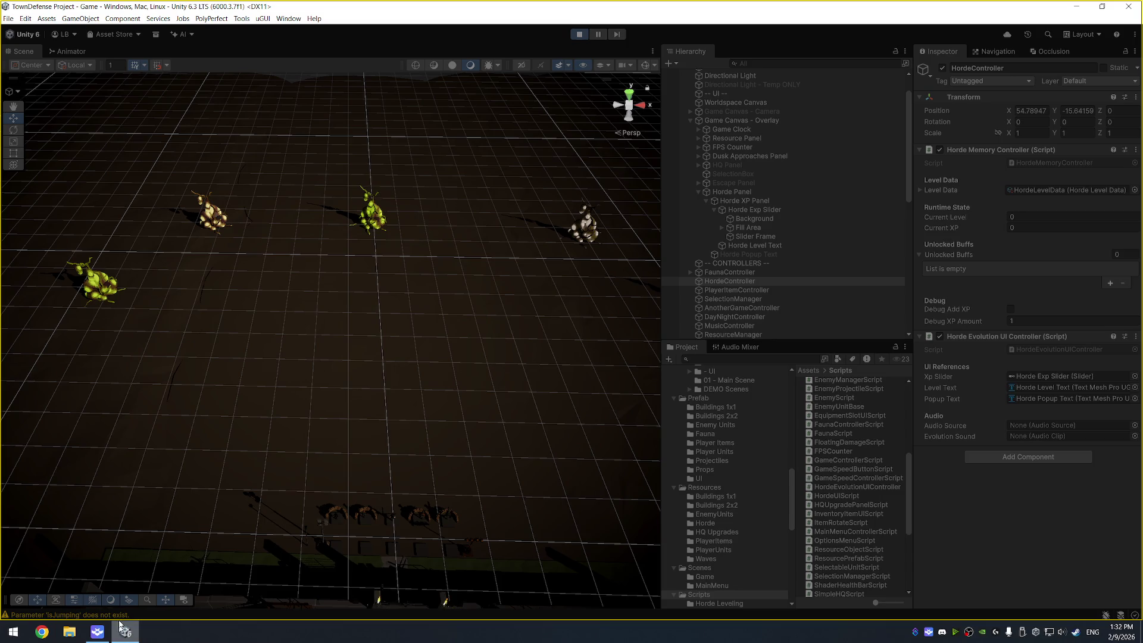
left_click(125, 615)
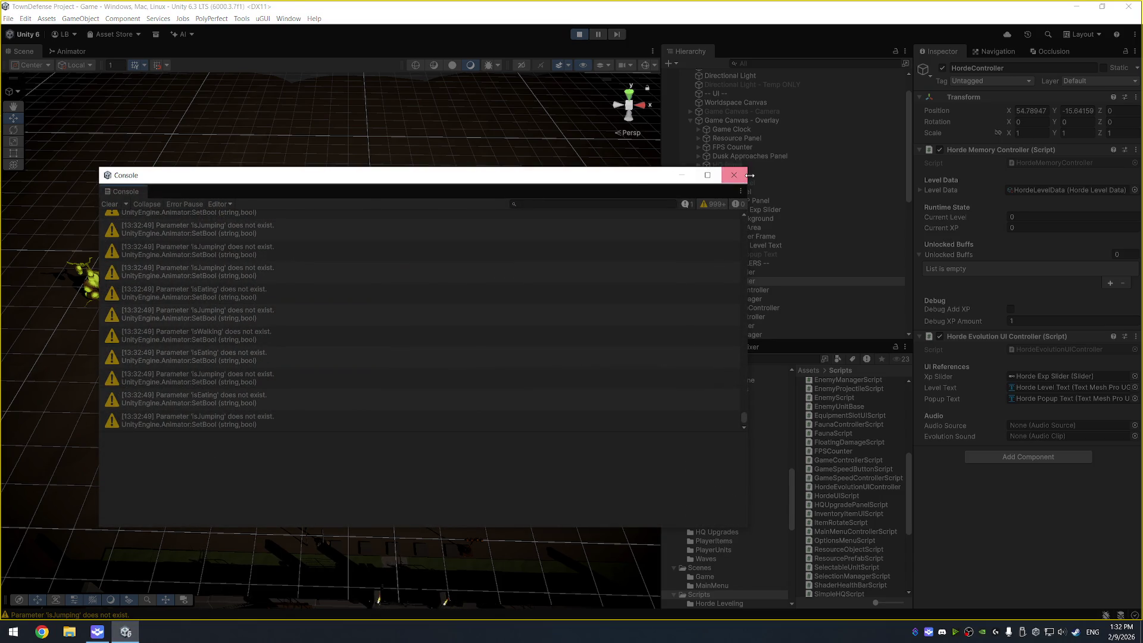
- Stop play, read the earliest 'isJumping' warning's FaunaScript stack trace, then play again
left_click(579, 34)
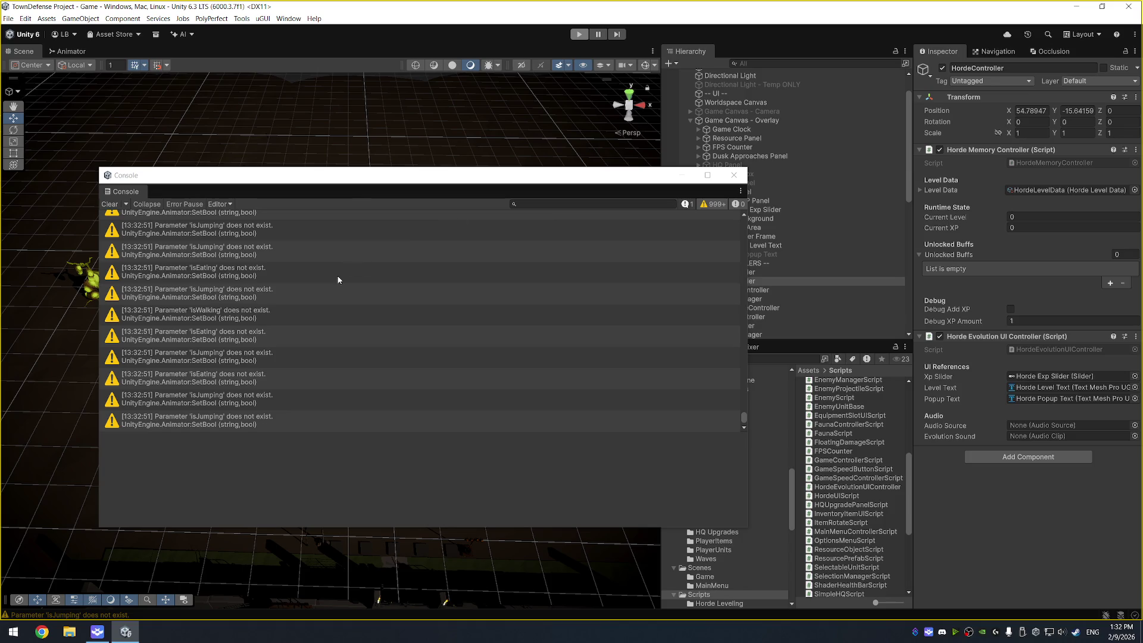
left_click(357, 250)
key("Home")
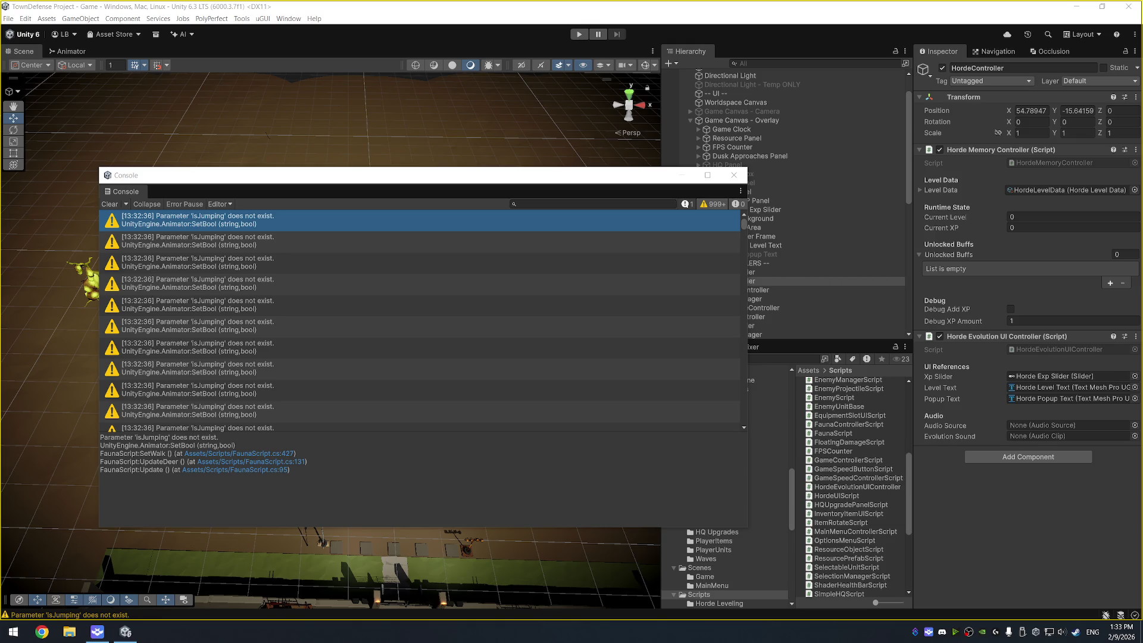
scroll(545, 361, "down", 1)
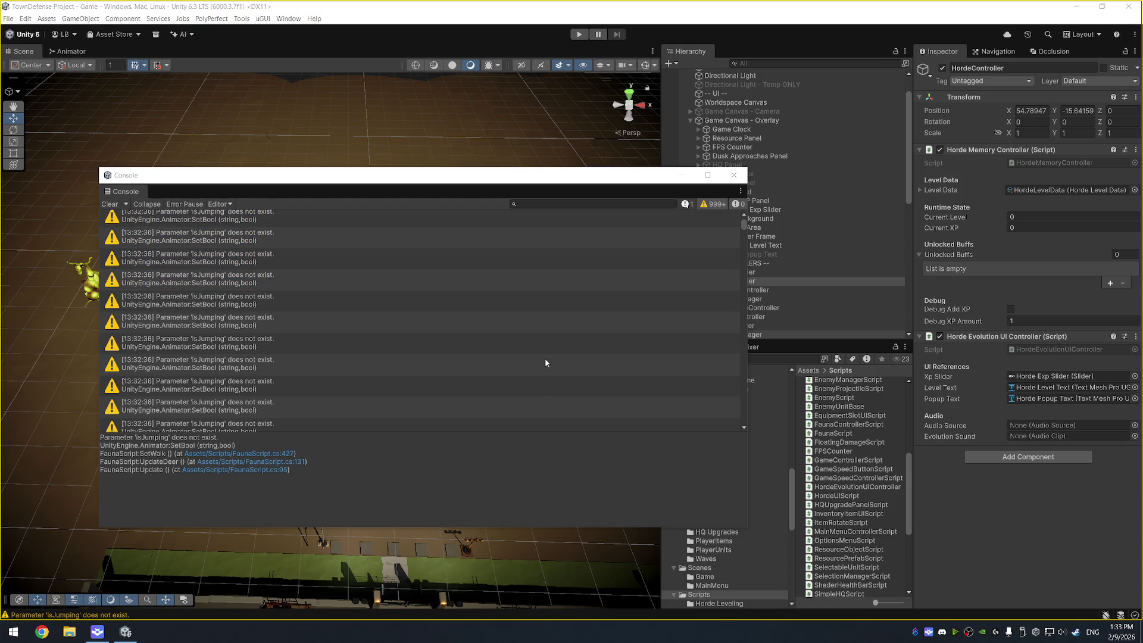
scroll(546, 362, "down", 3)
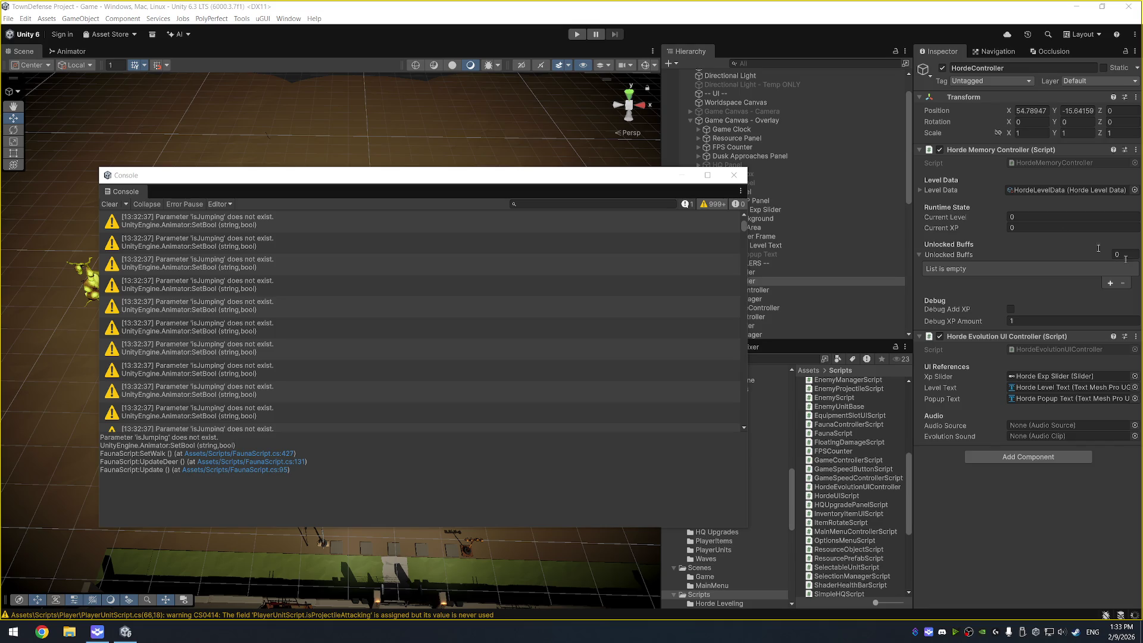
left_click(576, 34)
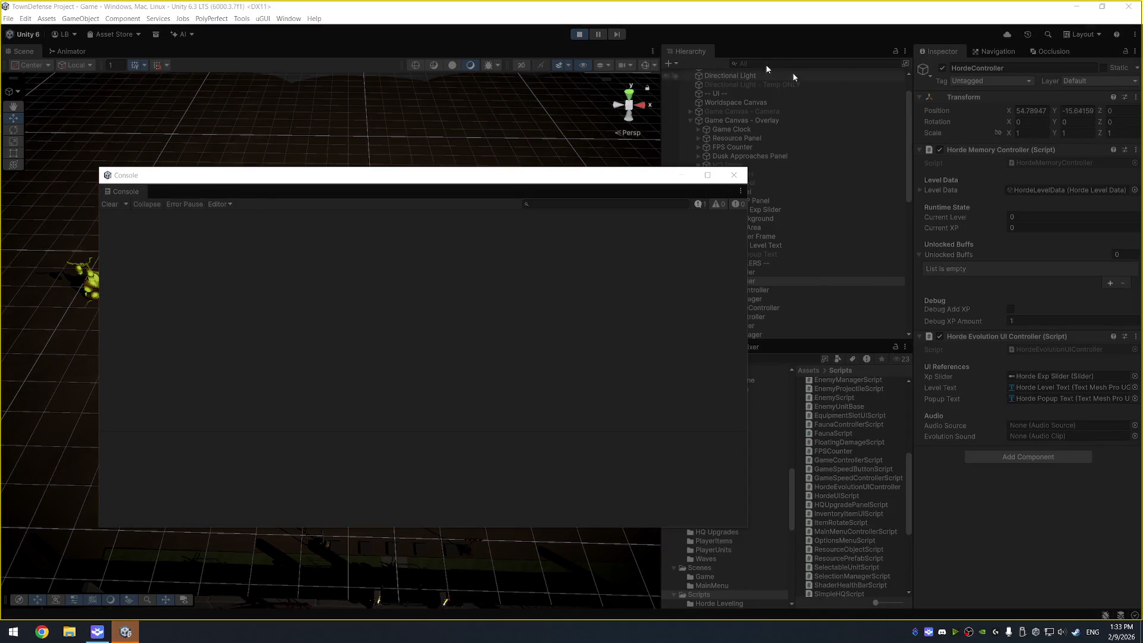
- Stop and relaunch play mode so 'IsEating' missing-parameter warnings fill the Console
left_click(579, 34)
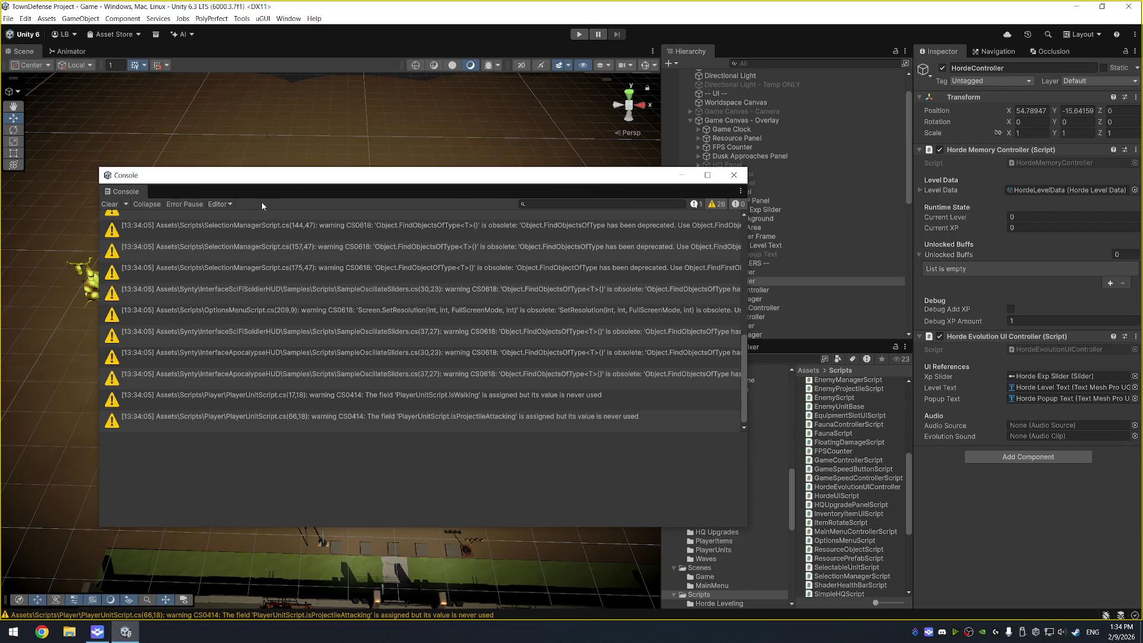
left_click(580, 34)
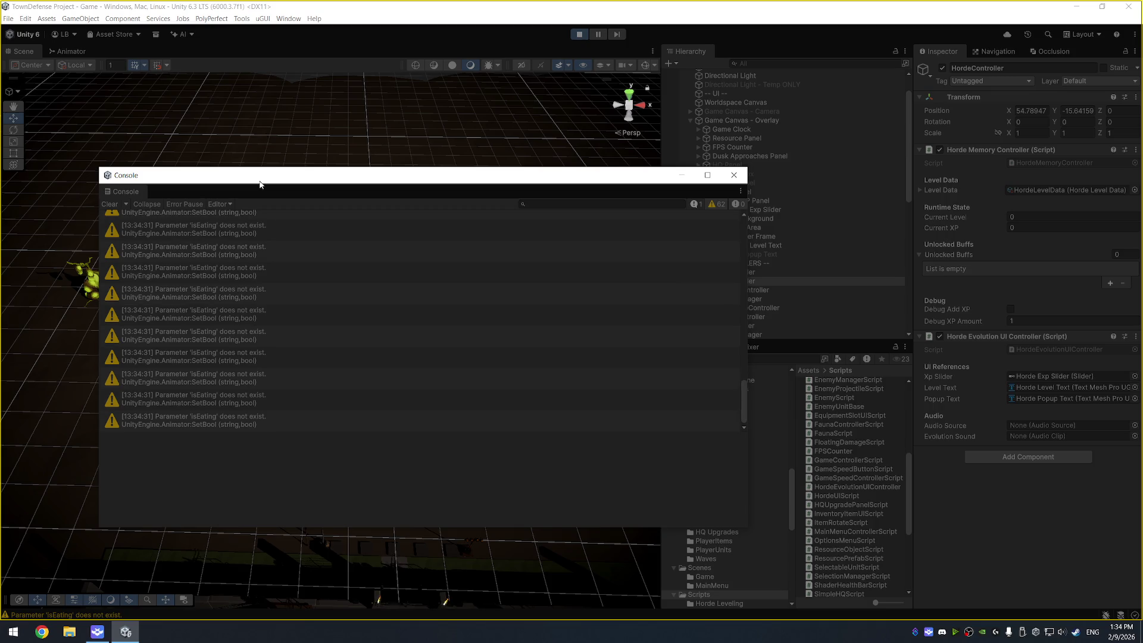
- Stop play, follow an 'isJumping' warning's stack trace to the wolf update, then run again
left_click(582, 35)
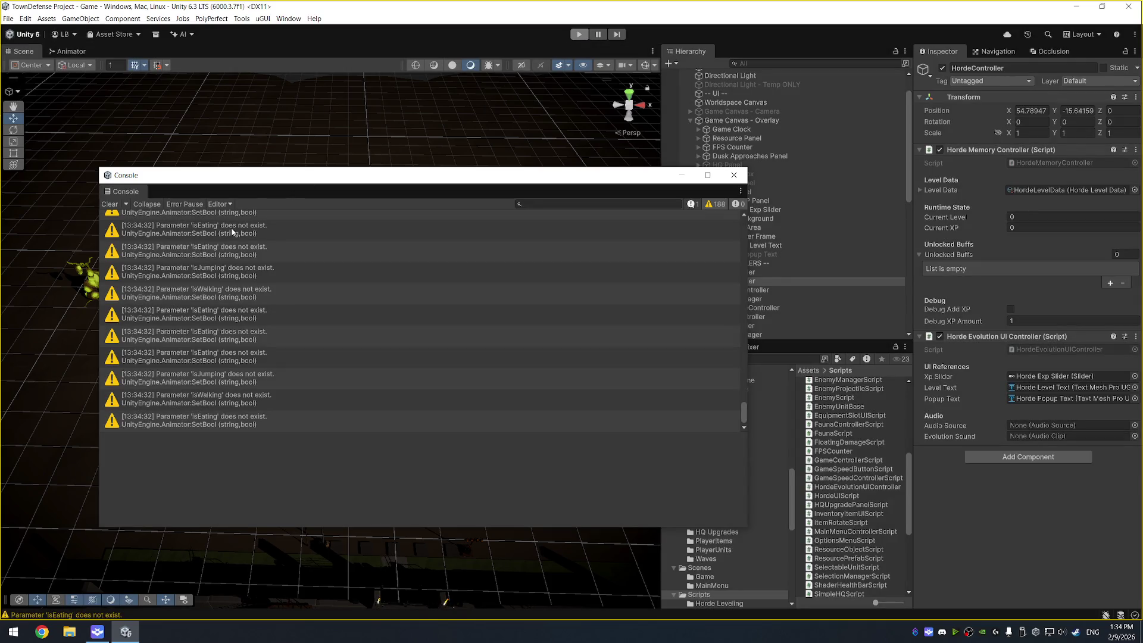
left_click(249, 270)
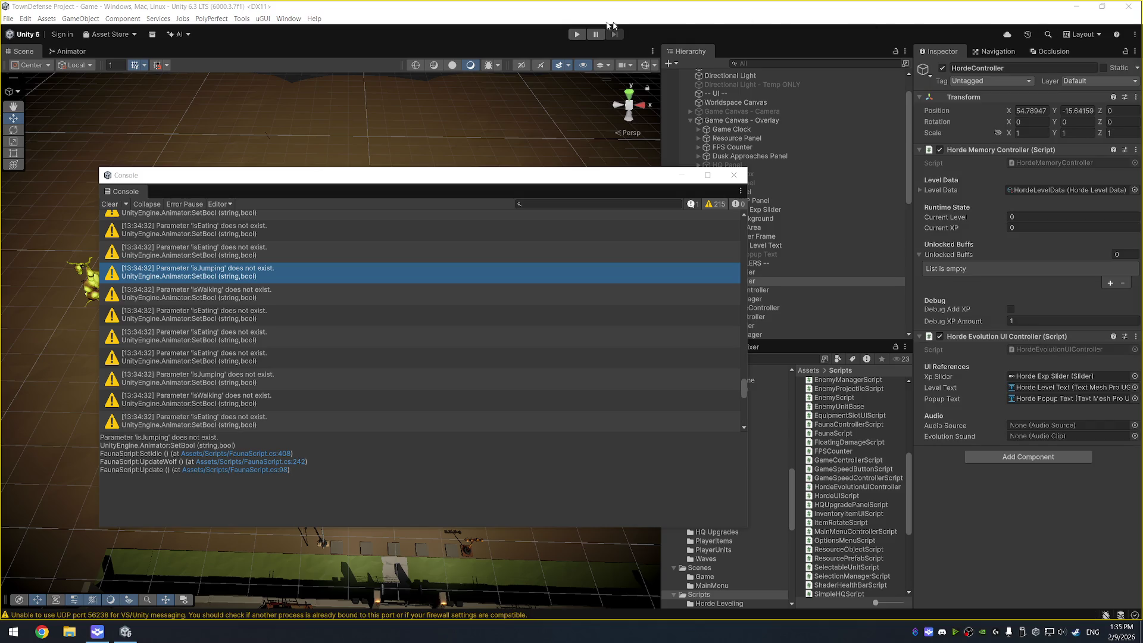
left_click(574, 35)
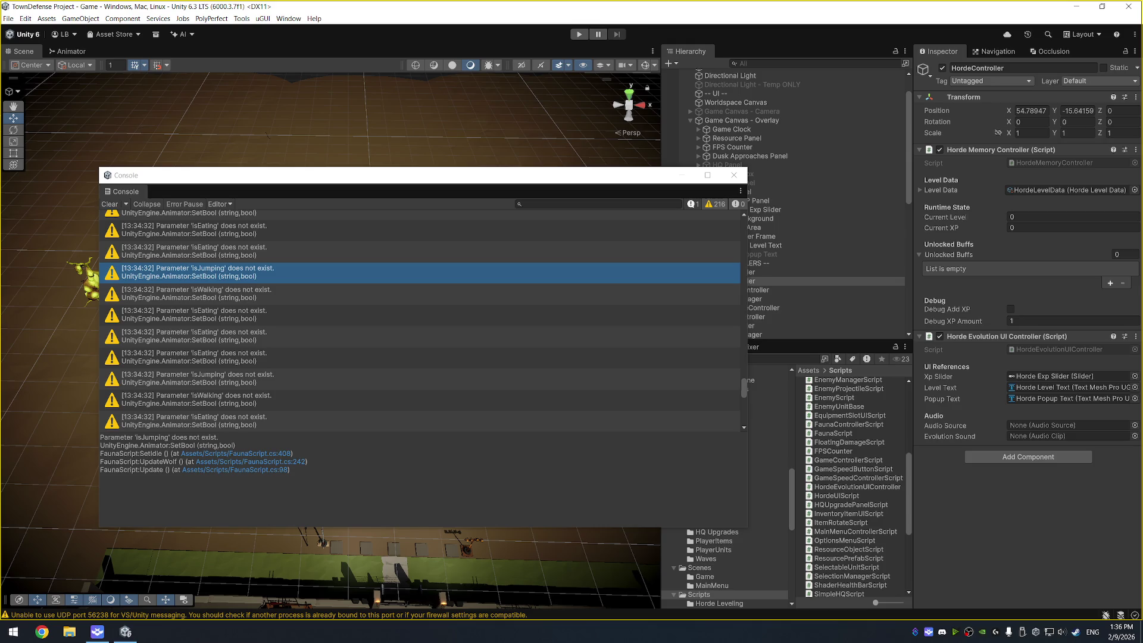
left_click(579, 34)
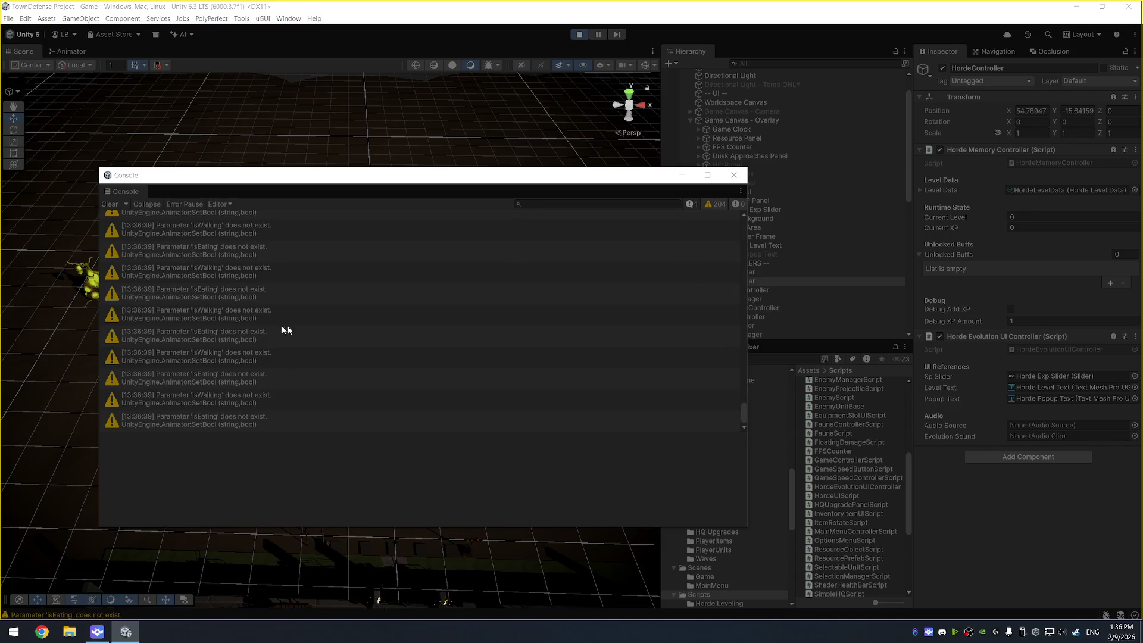
- Stop Play mode, inspect the isWalking and isEating warnings' stack traces, and view the Animator
key("ctrl+p")
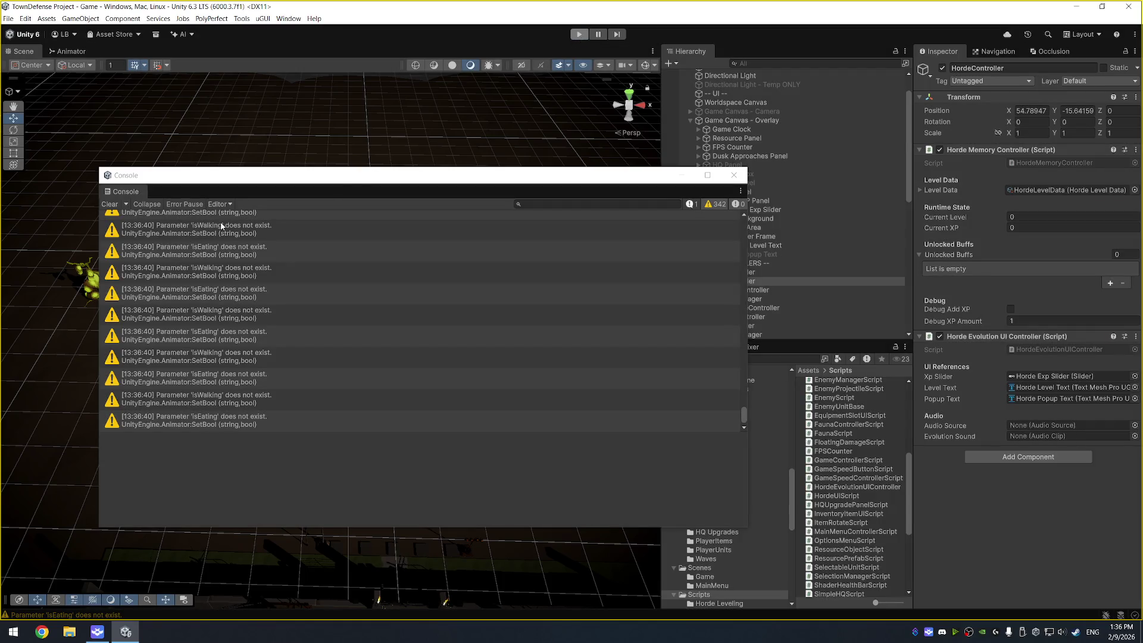
left_click(229, 229)
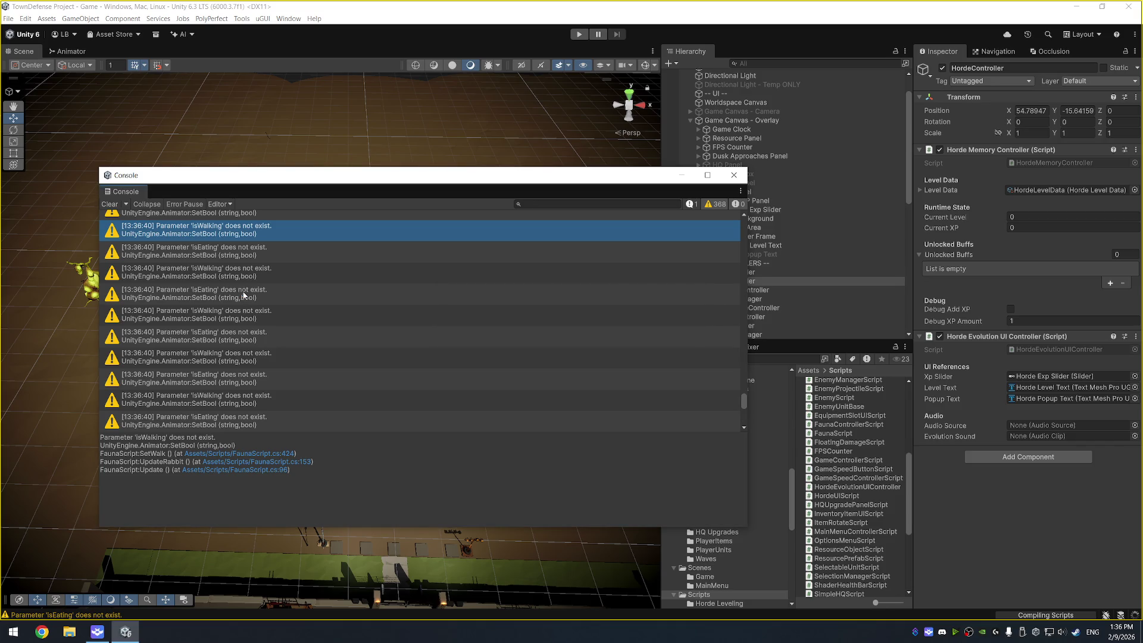
left_click(244, 295)
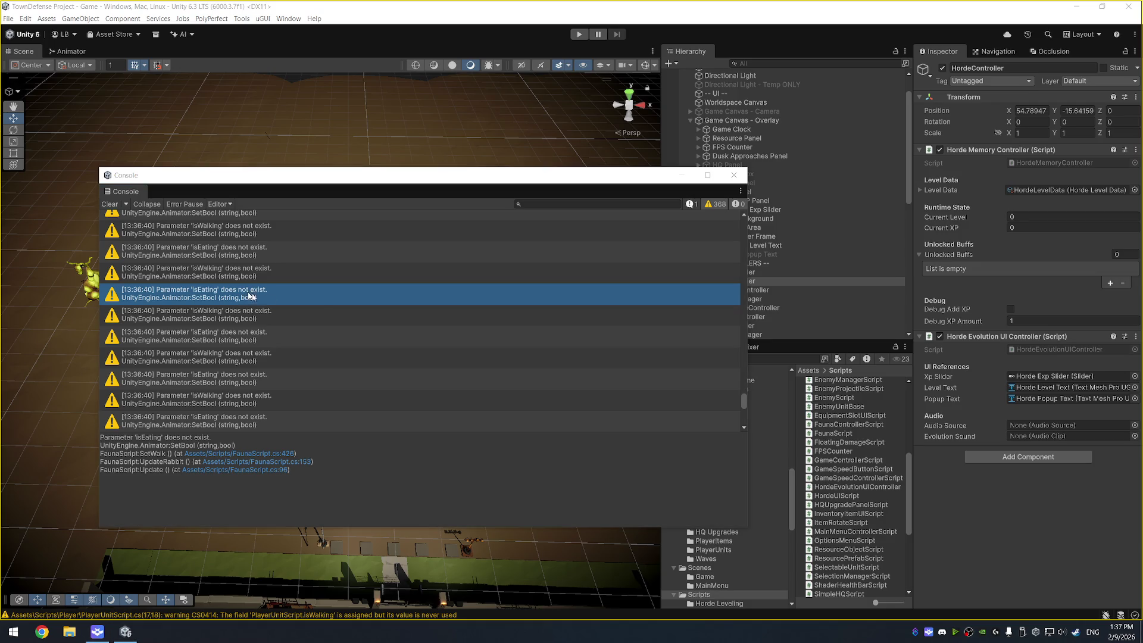
left_click(75, 52)
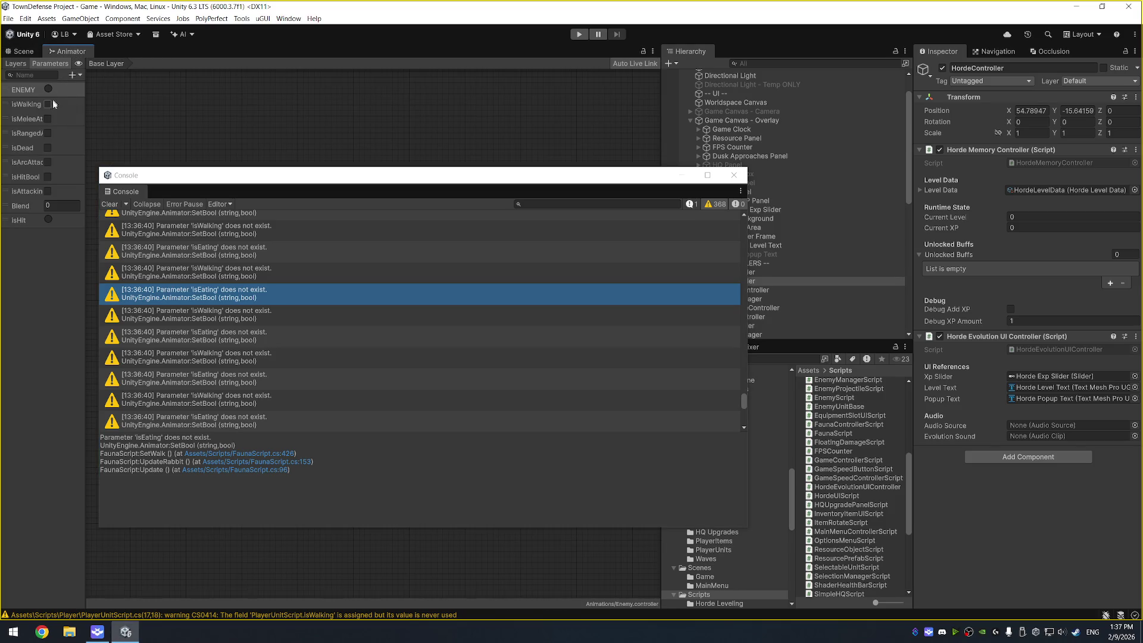
- Open Fauna Prefab - Rabbit and show the Rabbit White model's Rabbit animator controller parameters
left_click_drag(85, 129, 144, 129)
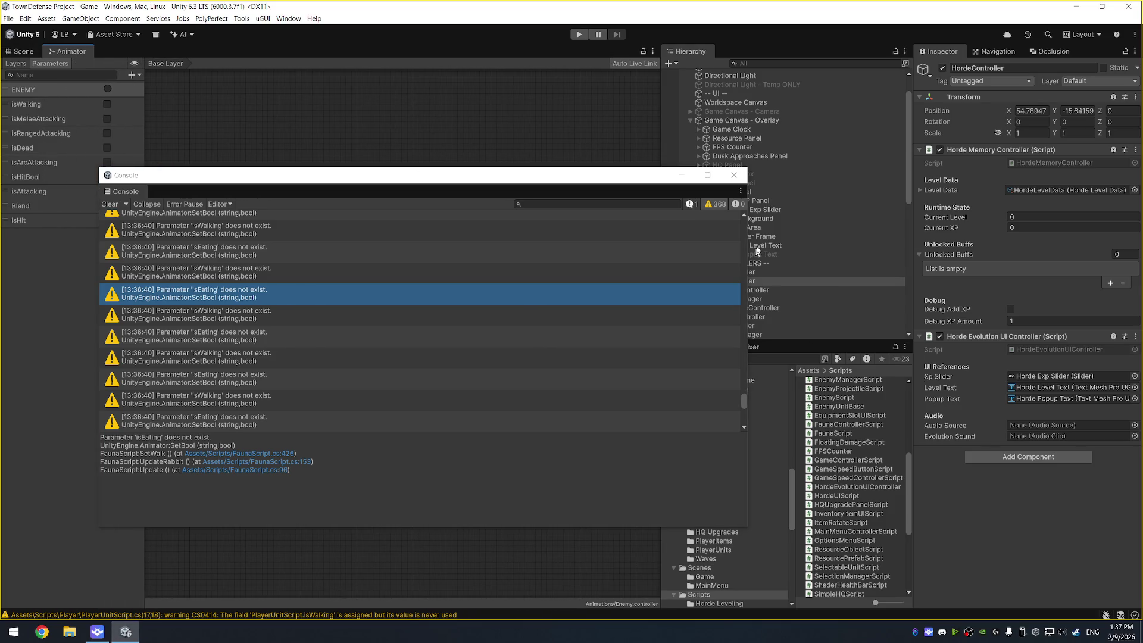
left_click(734, 175)
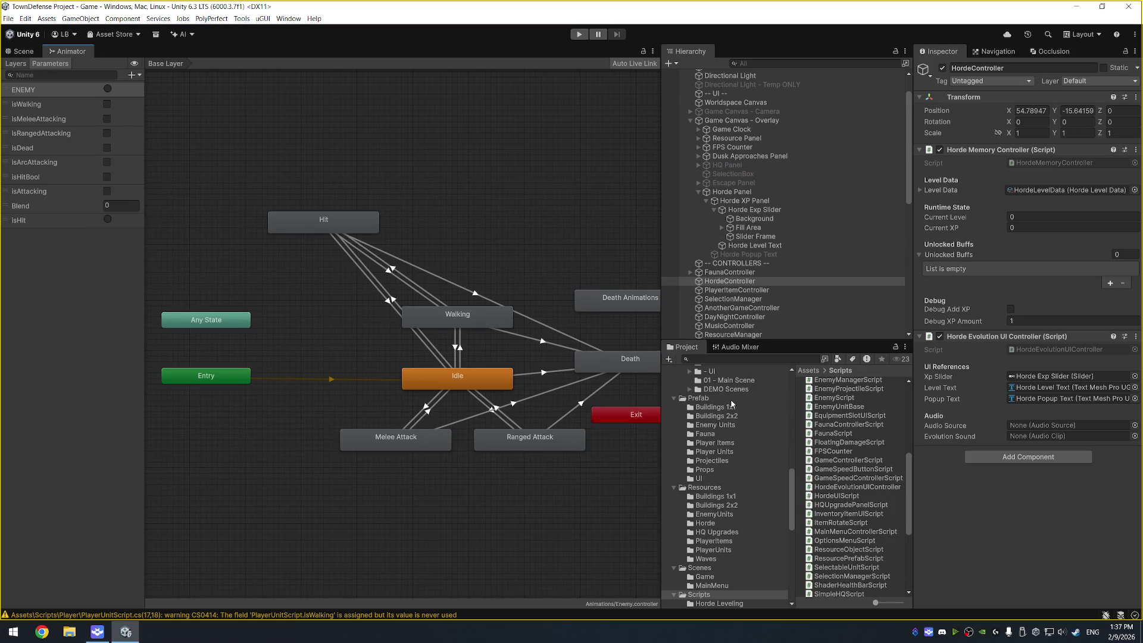
left_click(706, 434)
double_click(879, 418)
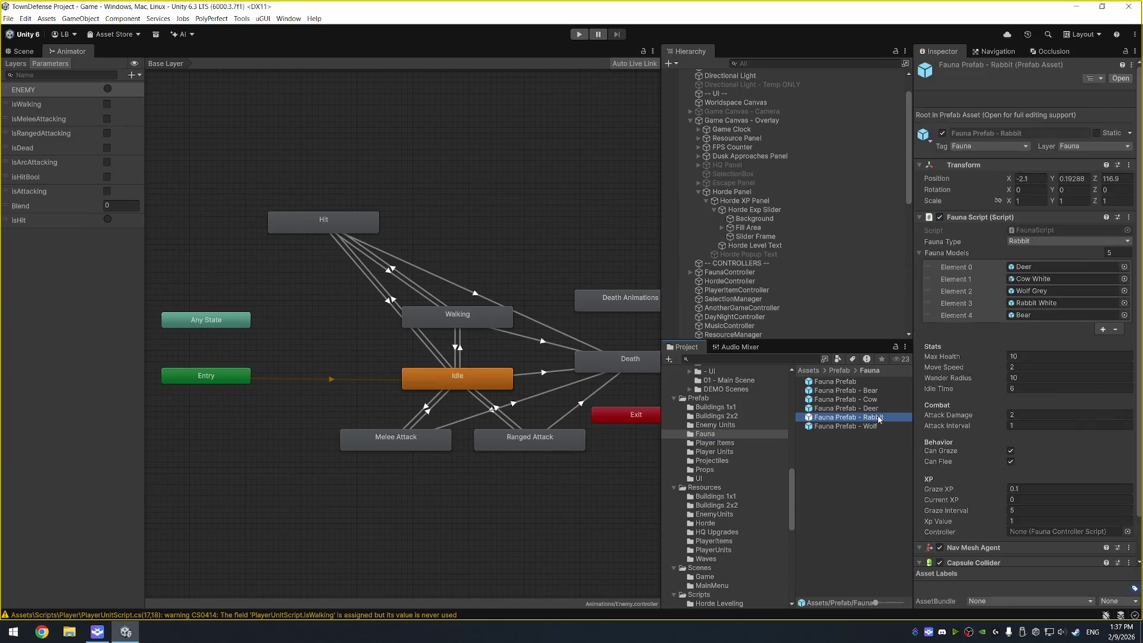
left_click(768, 125)
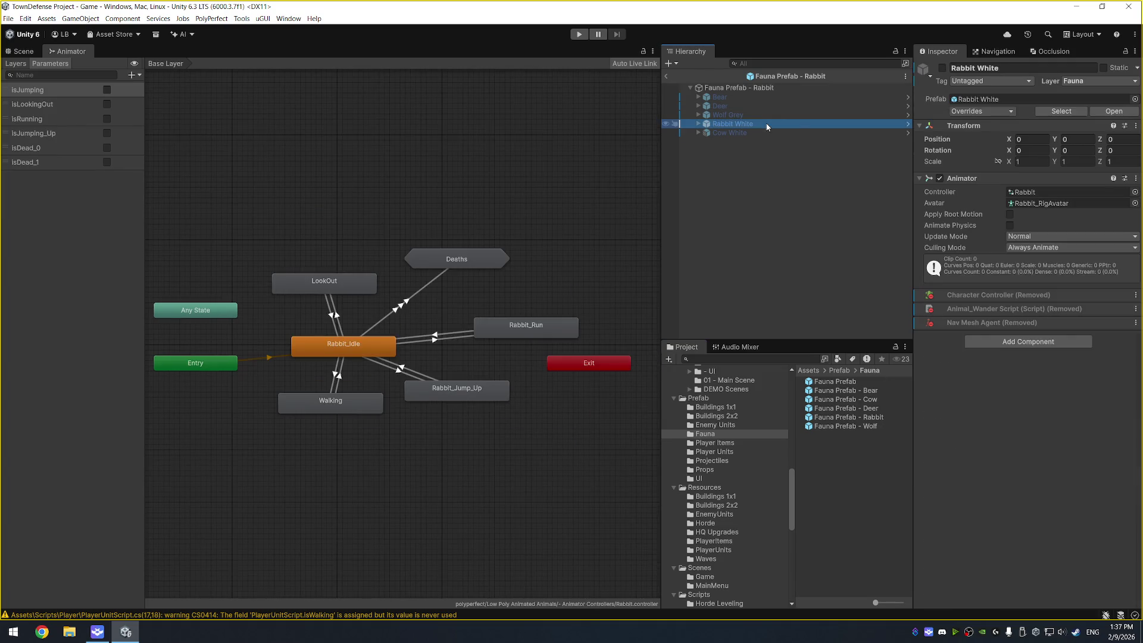
left_click(1061, 192)
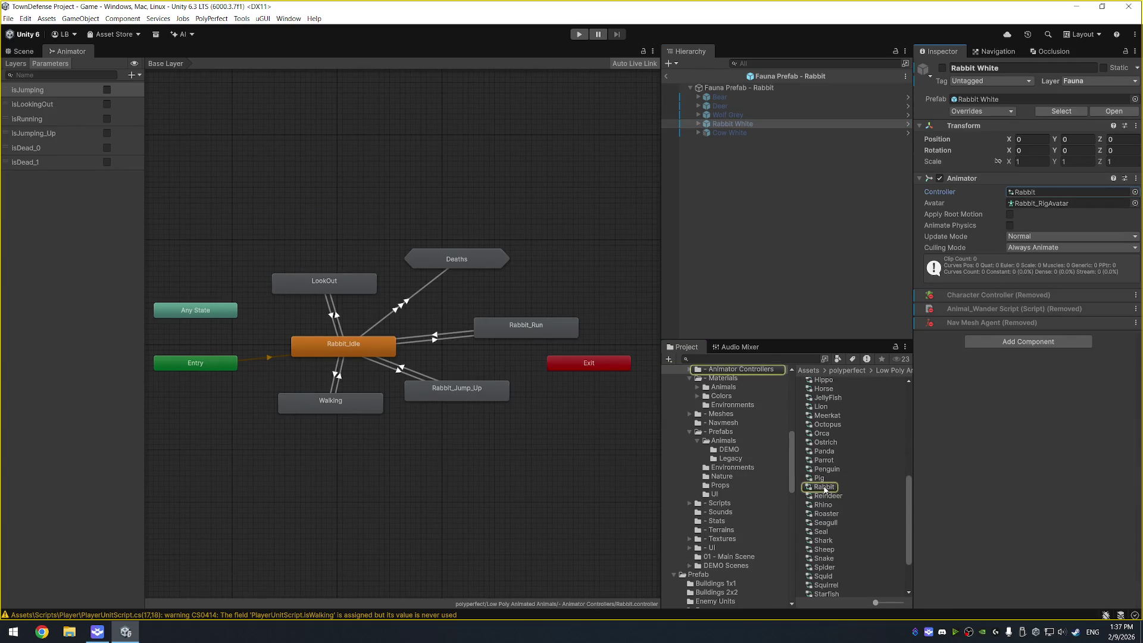
left_click(824, 486)
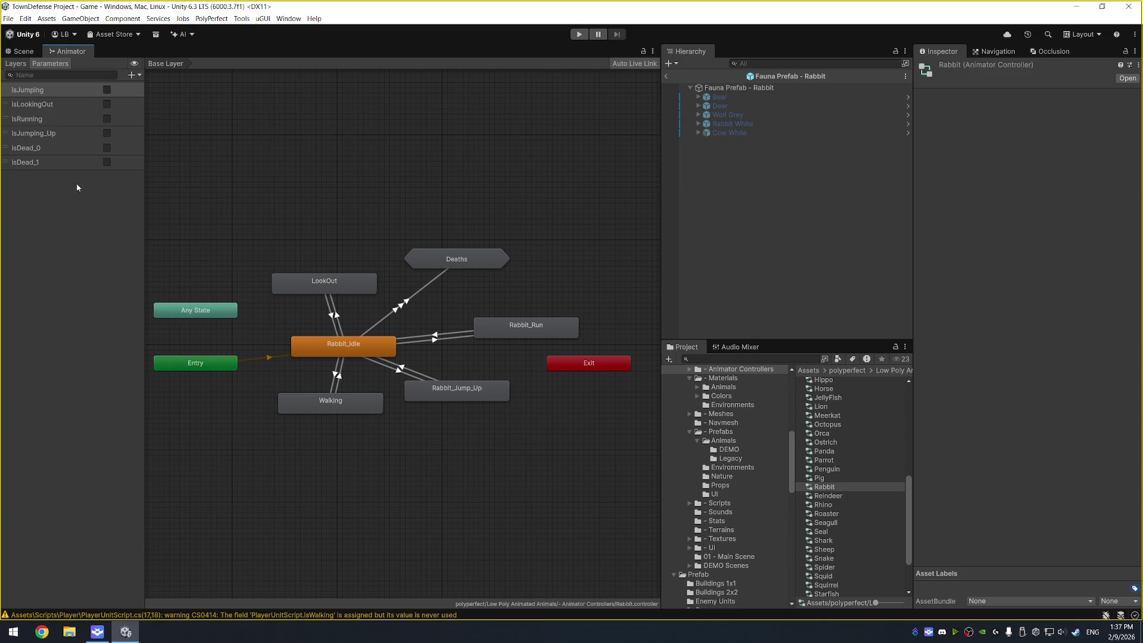
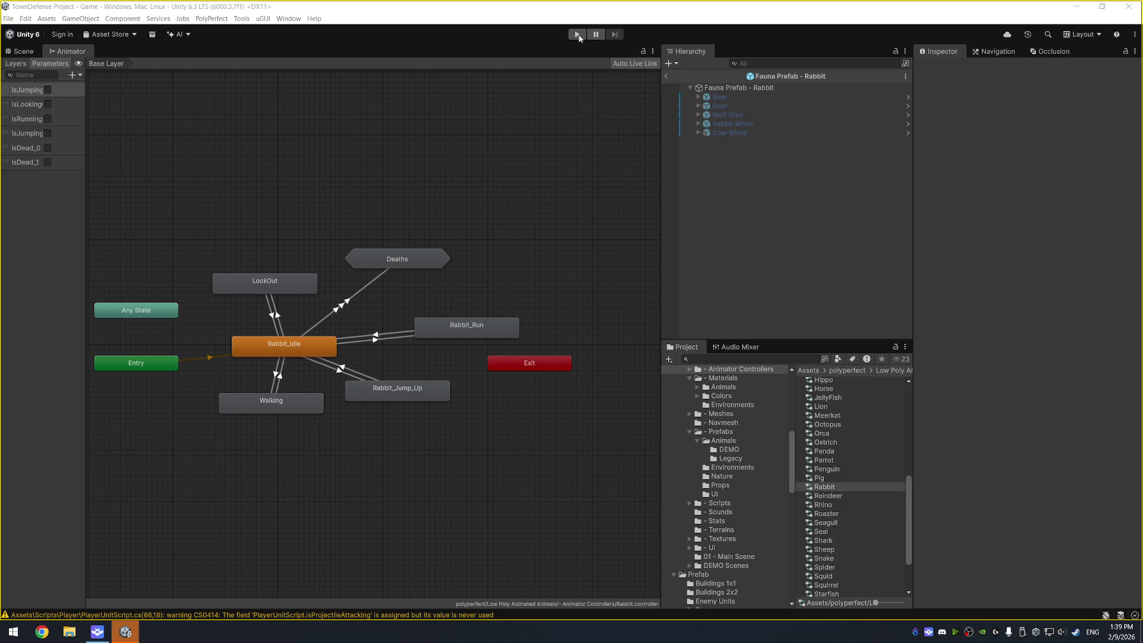
- Play-test the game briefly, then replace the Rabbit Animator graph with the Scene view
left_click(578, 35)
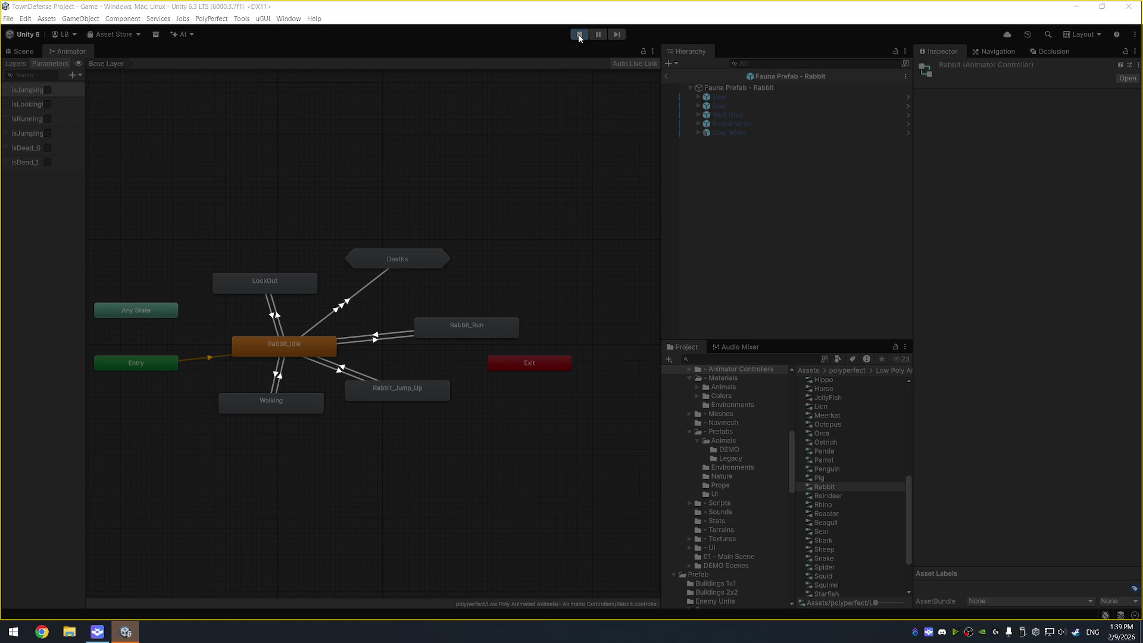
left_click(580, 34)
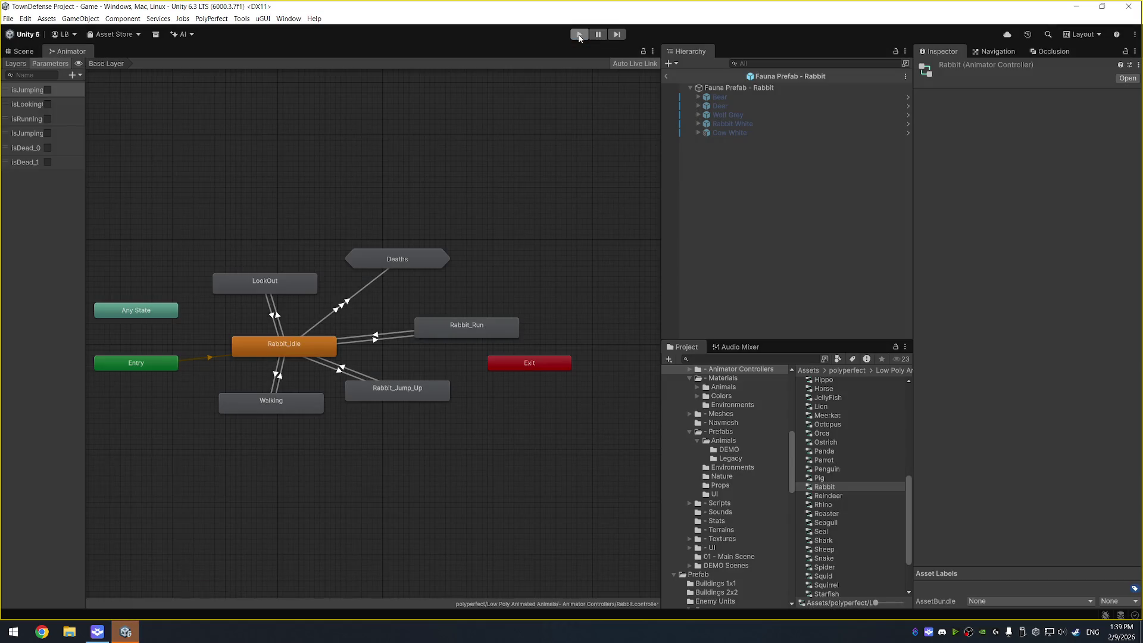
left_click(22, 53)
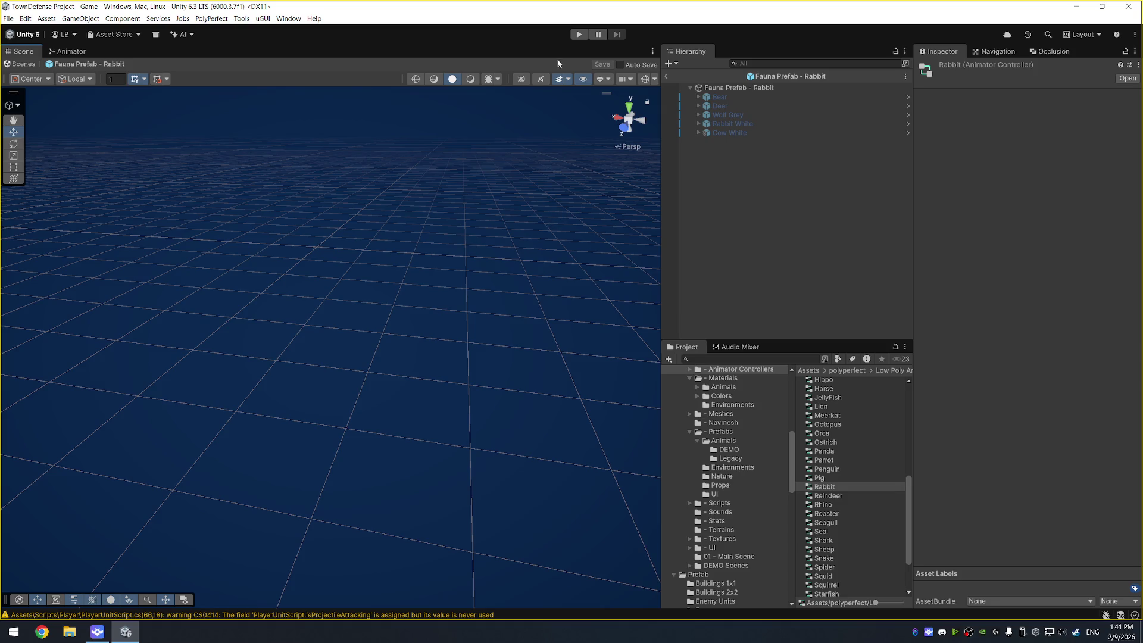
- Play-test again, then open the Console showing six 'Attack' parameter-missing warnings
left_click(579, 34)
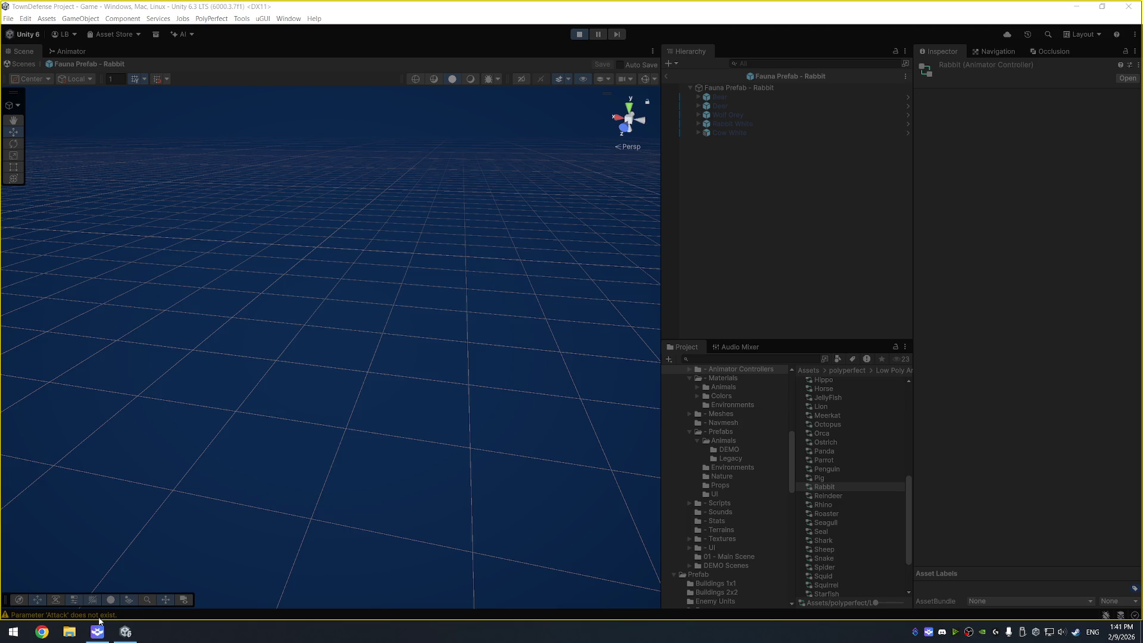
left_click(579, 34)
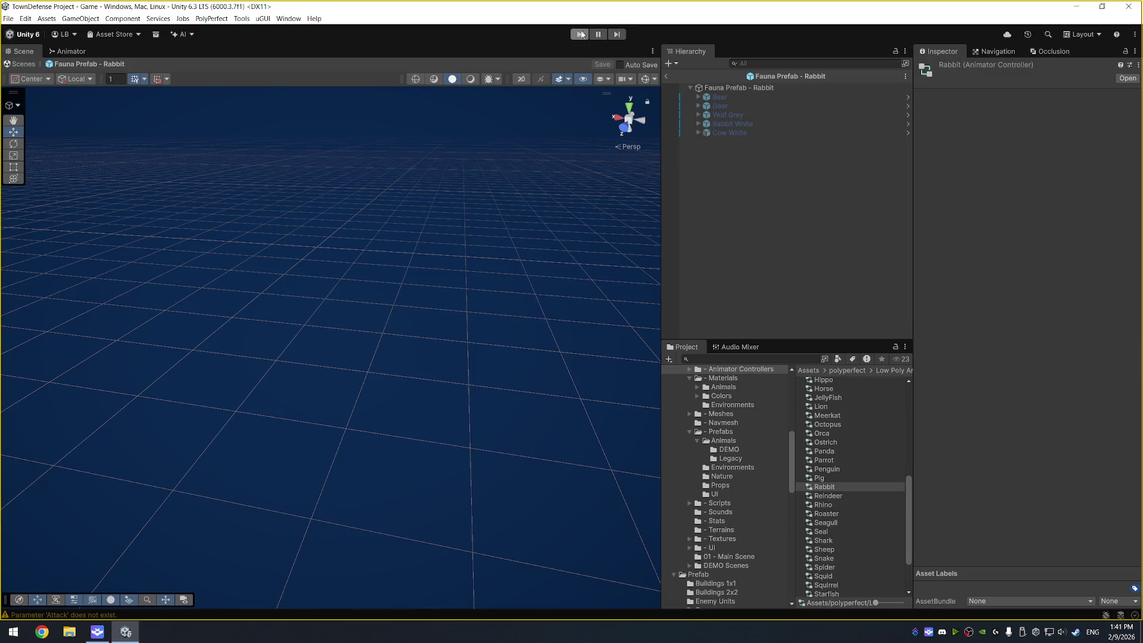
left_click(99, 616)
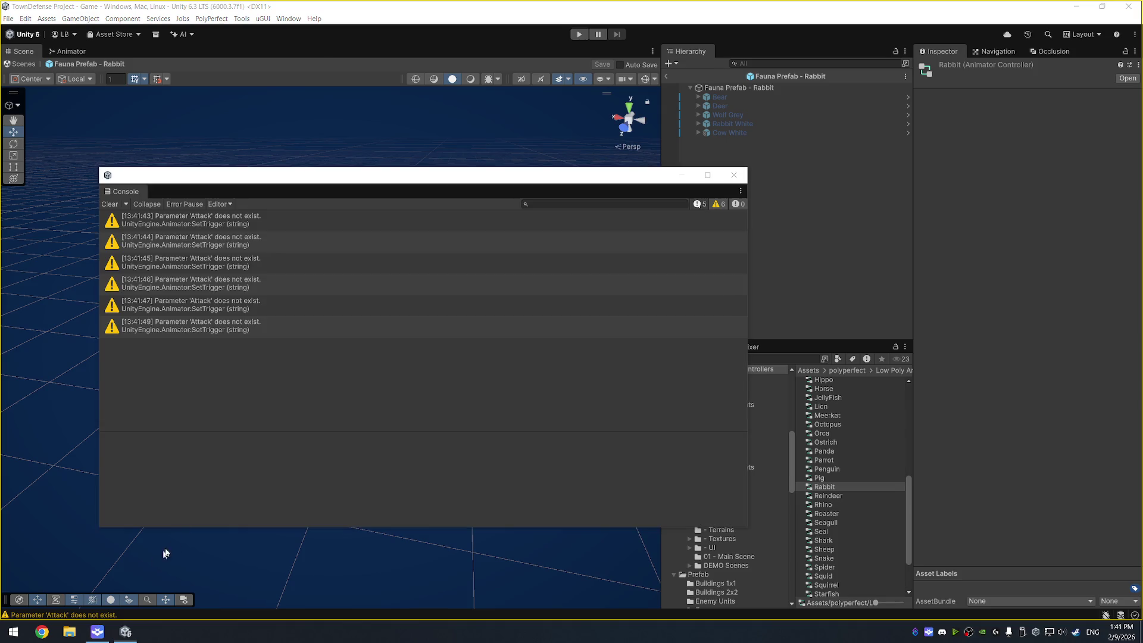
- Select the 'Attack' warnings to trace them to FaunaScript's PlayAttack call
left_click(235, 260)
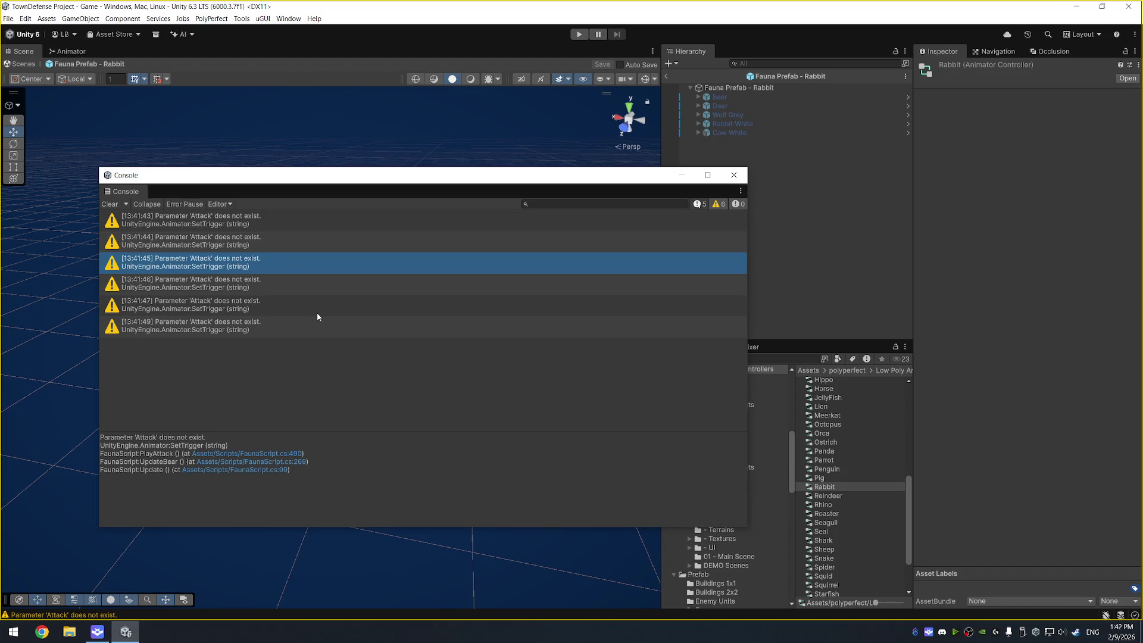
left_click(247, 220)
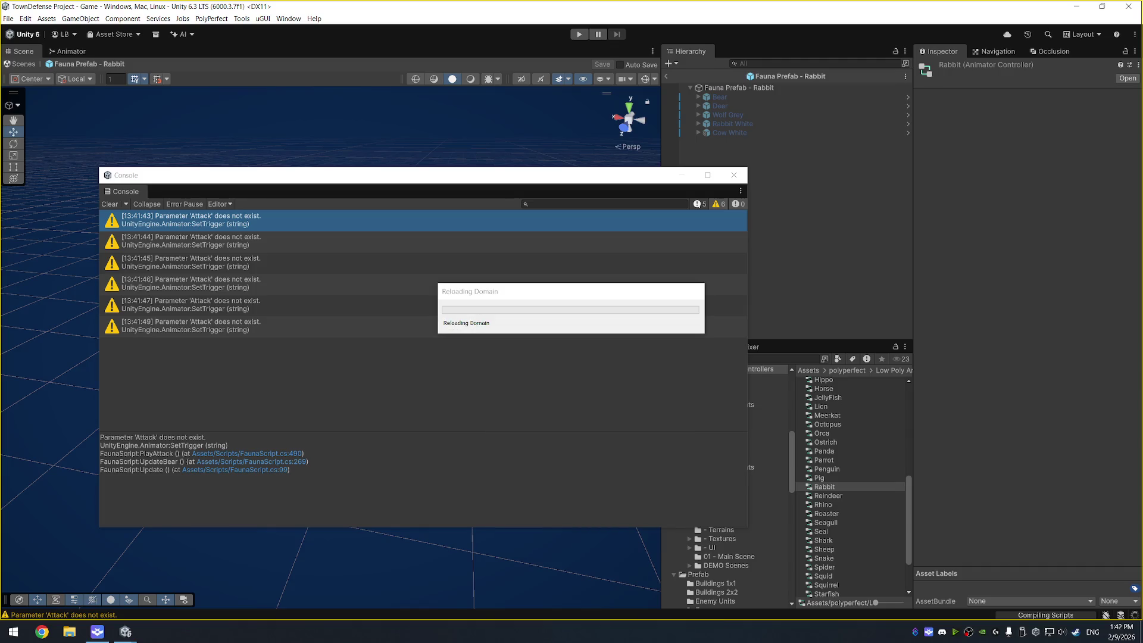
- Switch to another application and back, then enter Play mode
key("alt+Tab")
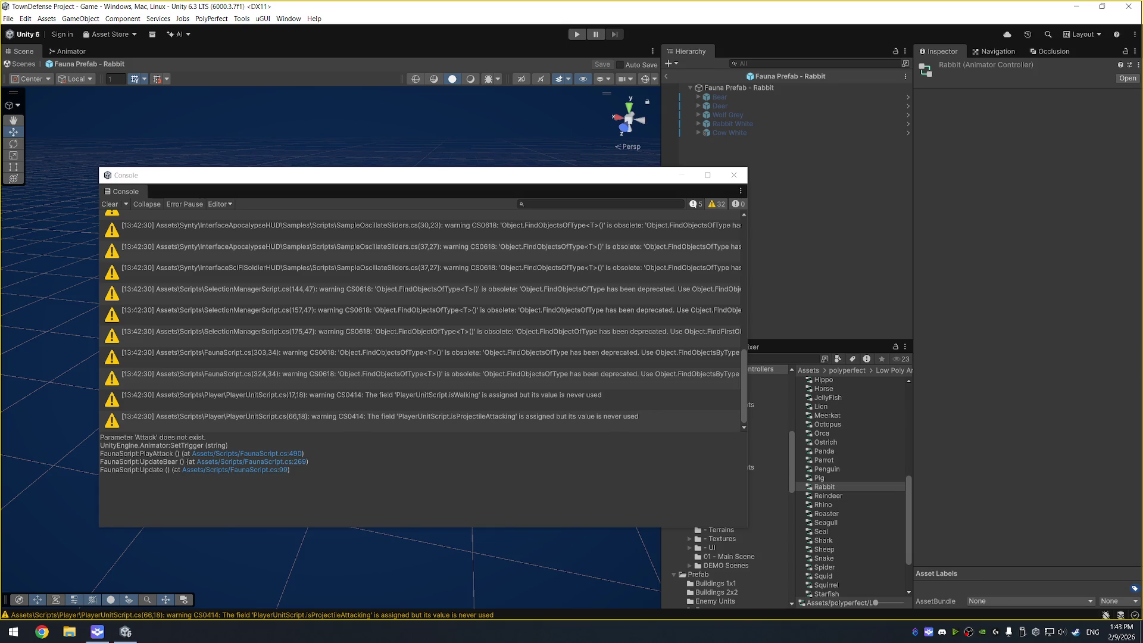
key("alt+Tab")
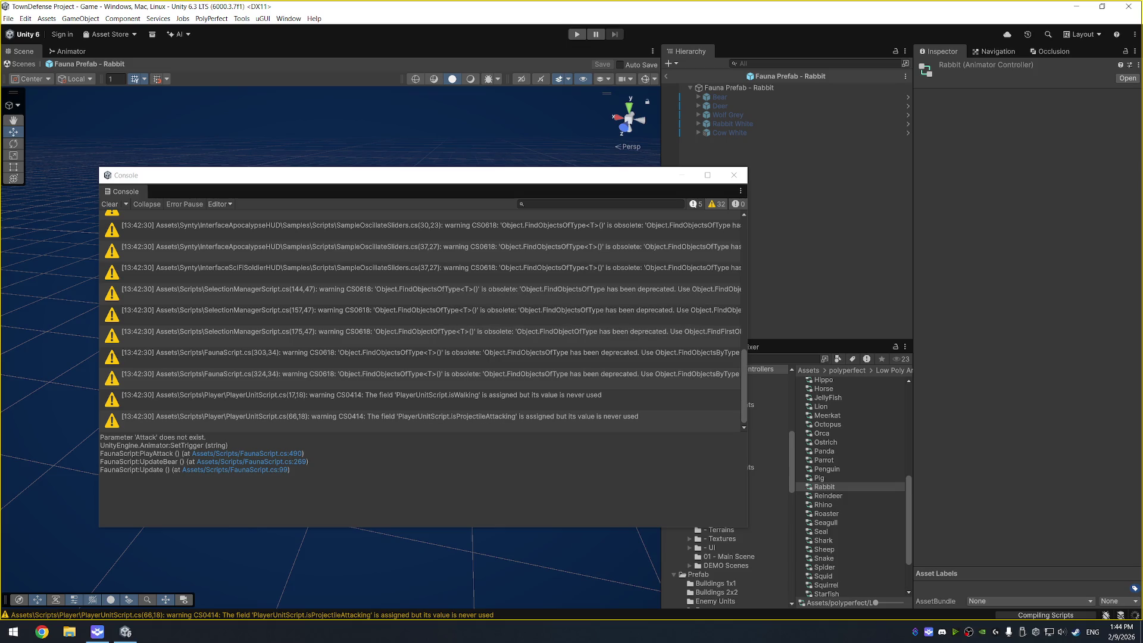
left_click(577, 34)
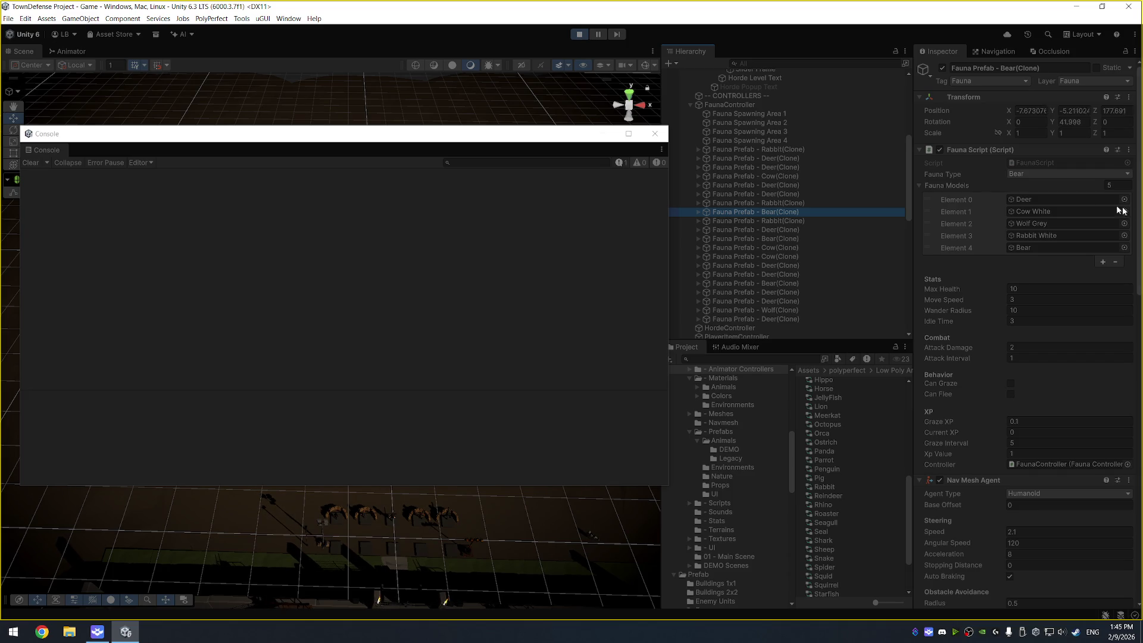
- Select the Bear model under Fauna Prefab - Bear(Clone) to view its Bear controller Animator
left_click(698, 212)
left_click(727, 221)
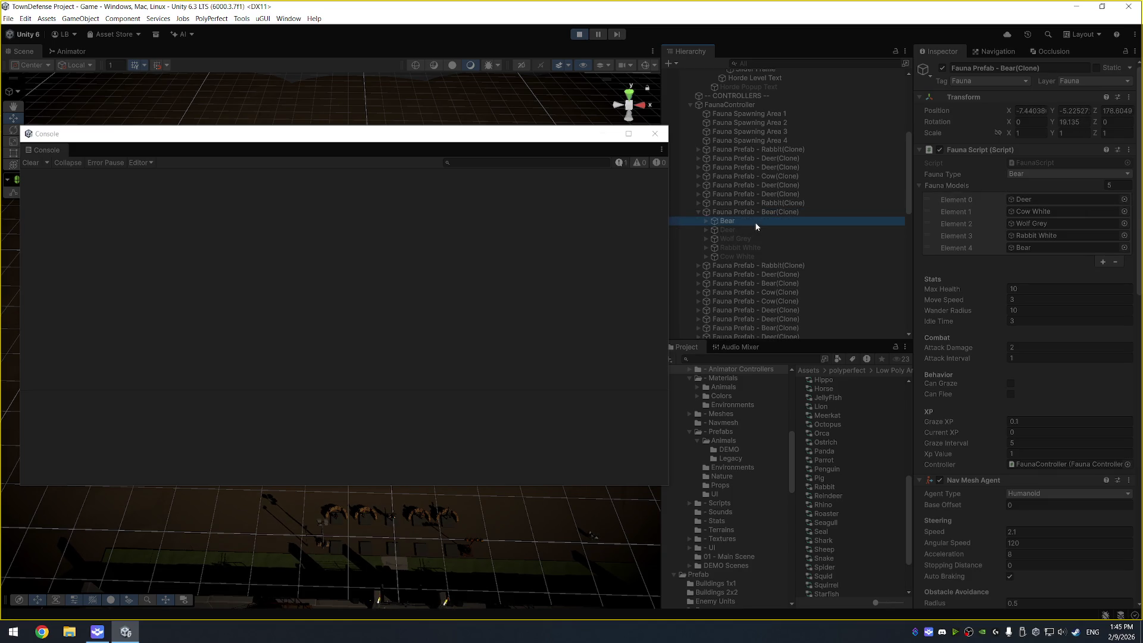
left_click(1081, 162)
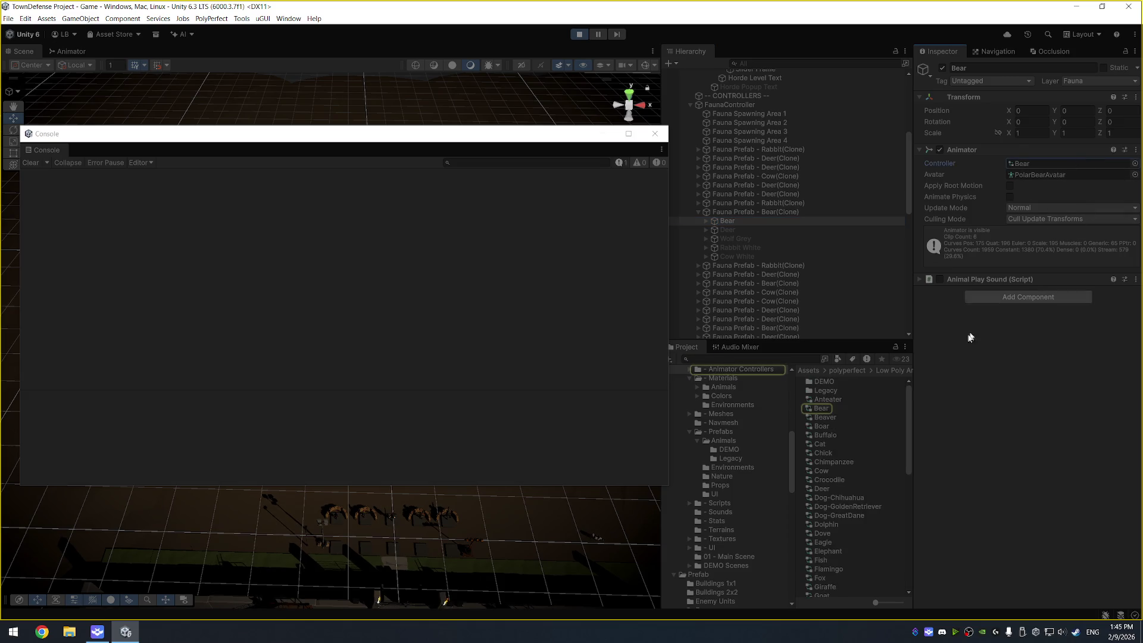
- Open the Bear controller in the Animator and close the Console window
double_click(823, 409)
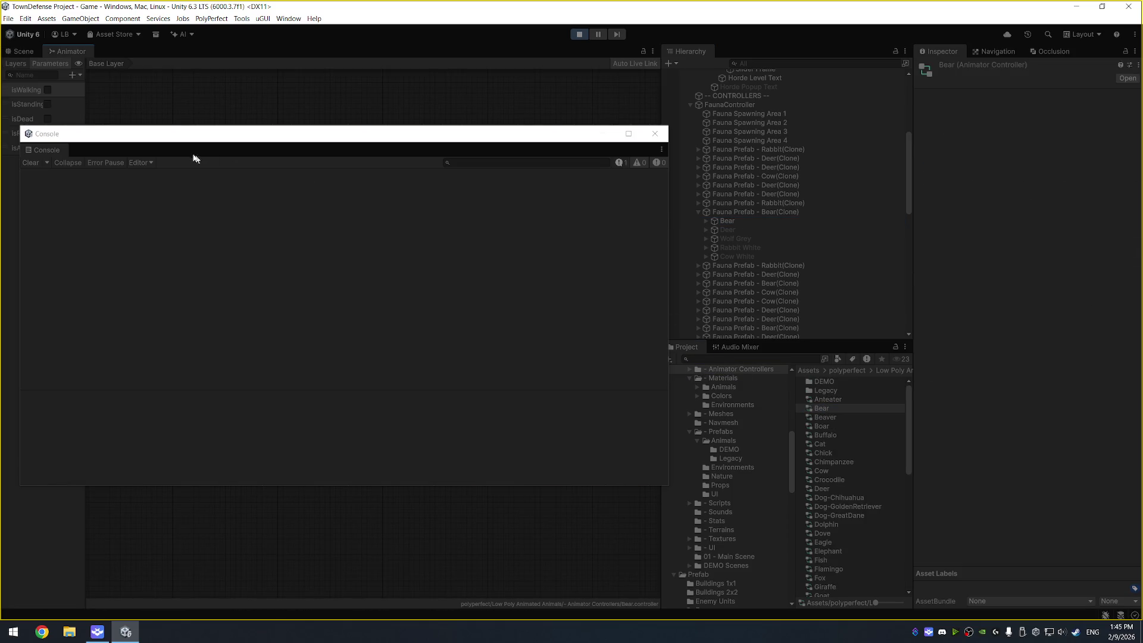
left_click_drag(181, 135, 224, 170)
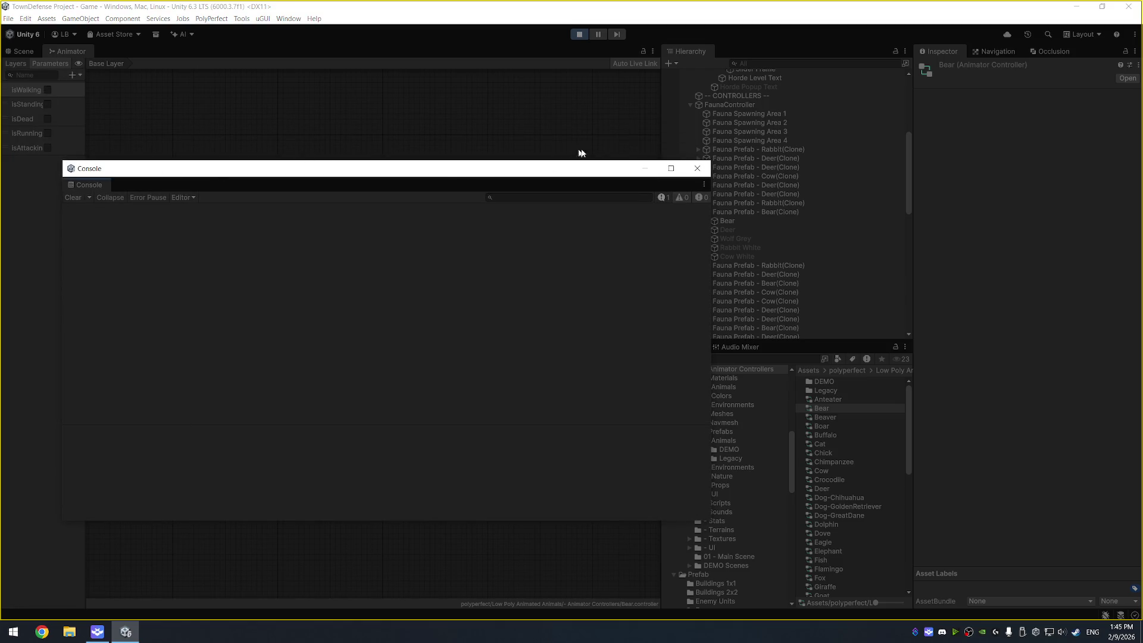
left_click(698, 168)
- Load the Wolf controller in the Animator and select its Idle -> Attack transition
scroll(834, 541, "down", 10)
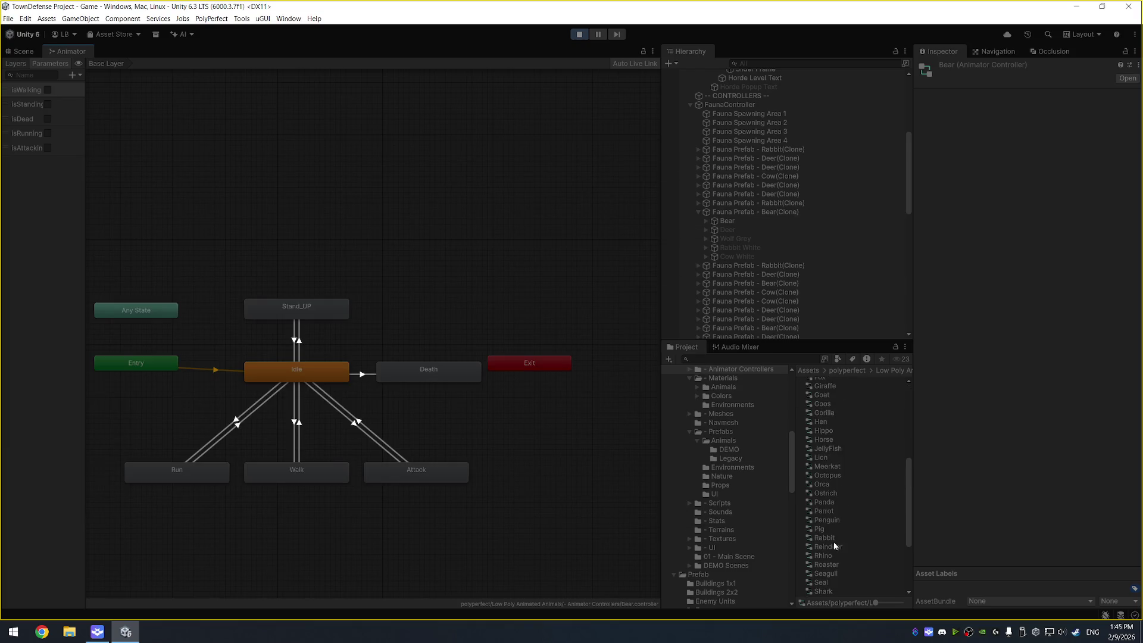
left_click(823, 584)
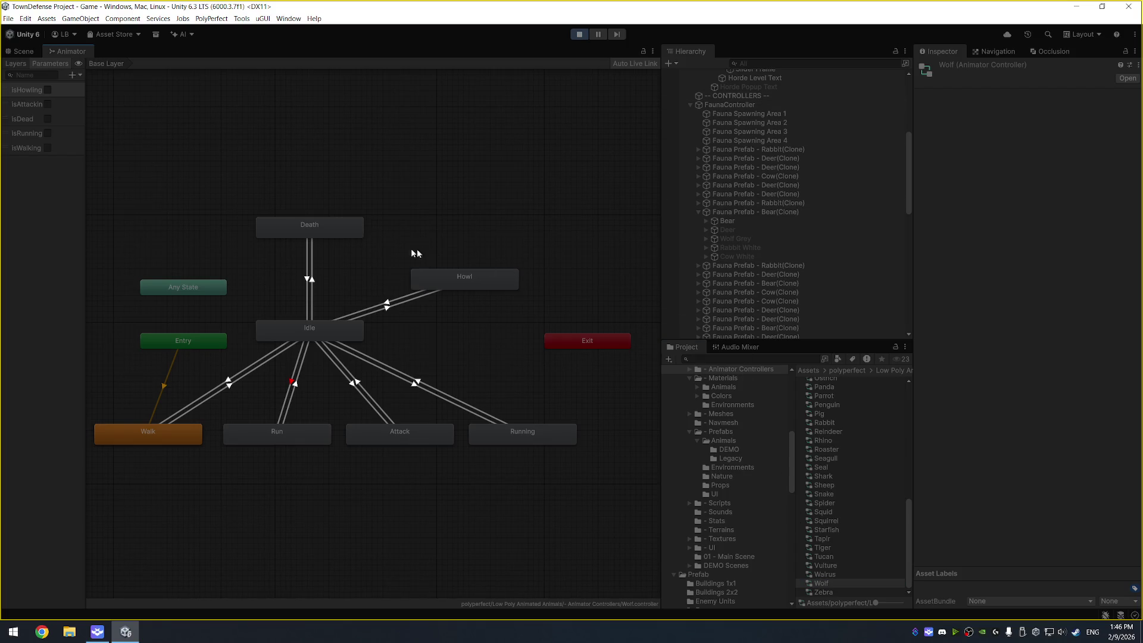
left_click(353, 387)
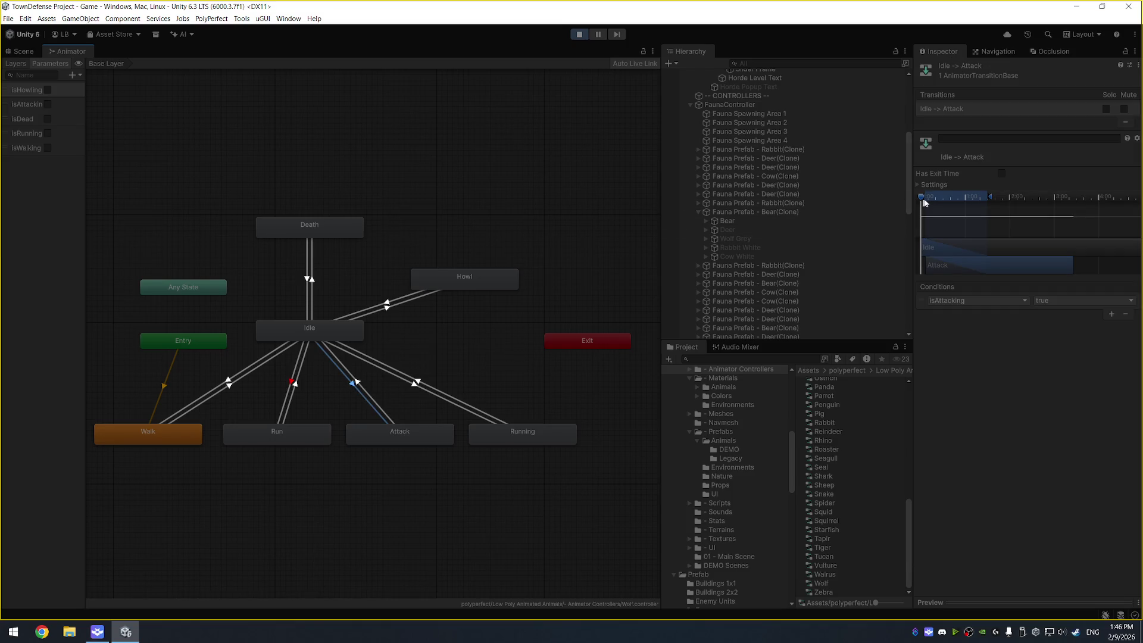
- Exit Play mode, then switch to another application window
left_click(579, 35)
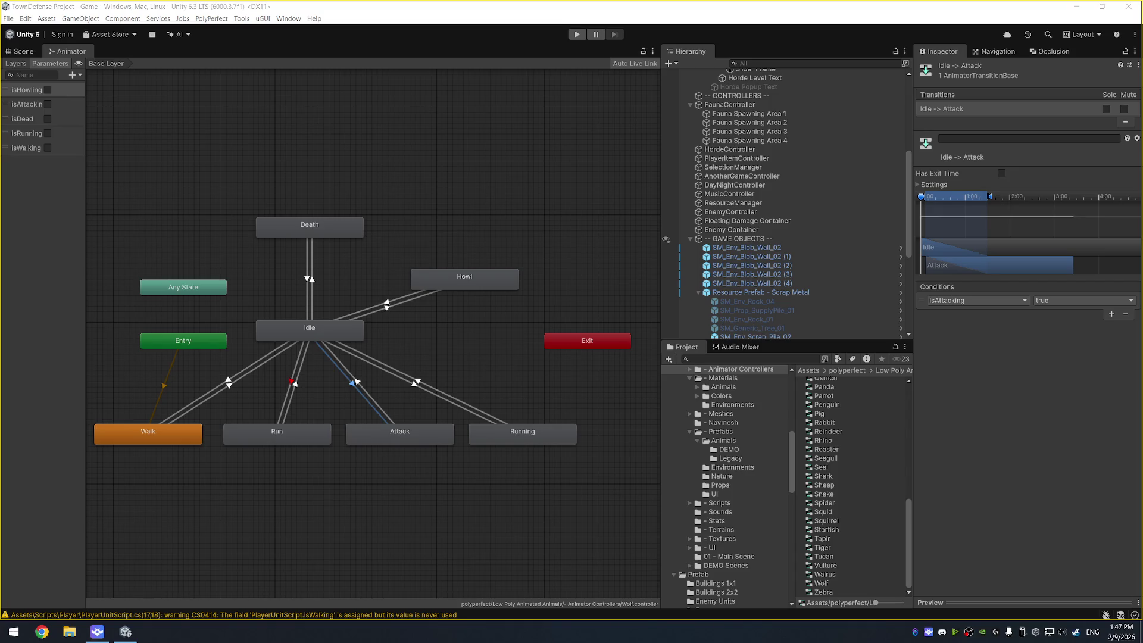
key("alt+Tab")
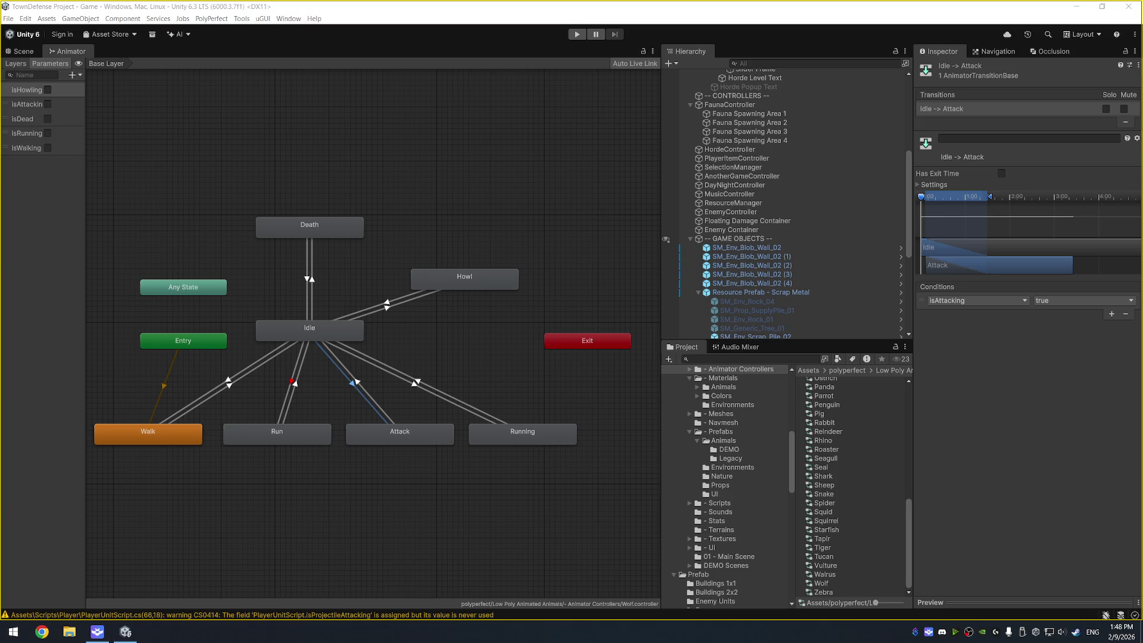
- Start the game in Play mode again
left_click(577, 34)
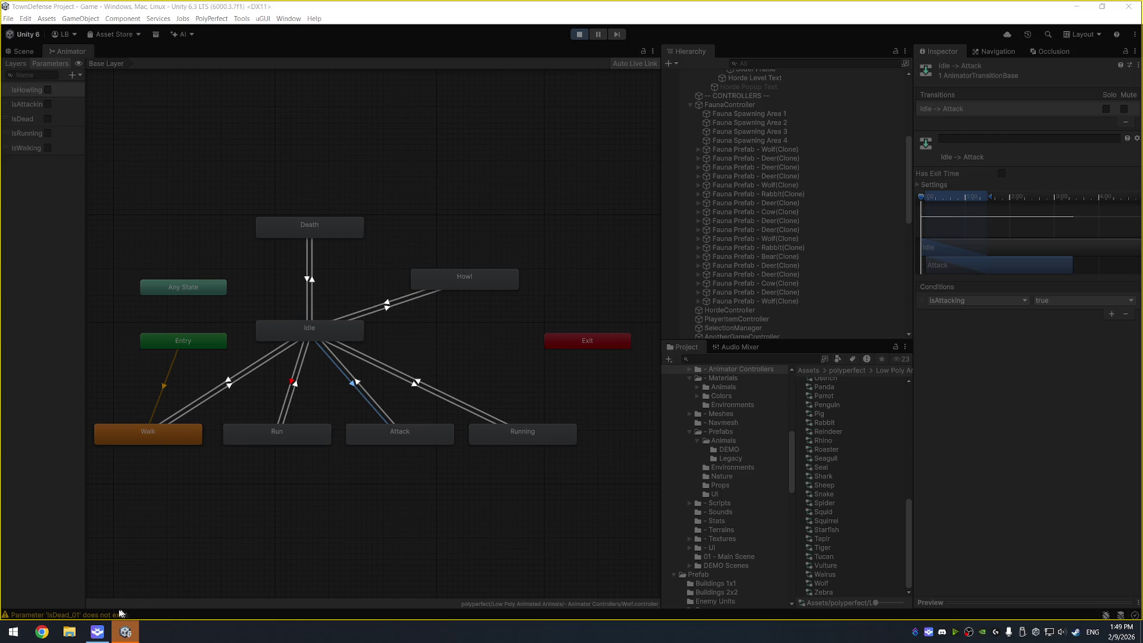
- Open the Console to read the two 'isDead_01' parameter warnings
left_click(77, 617)
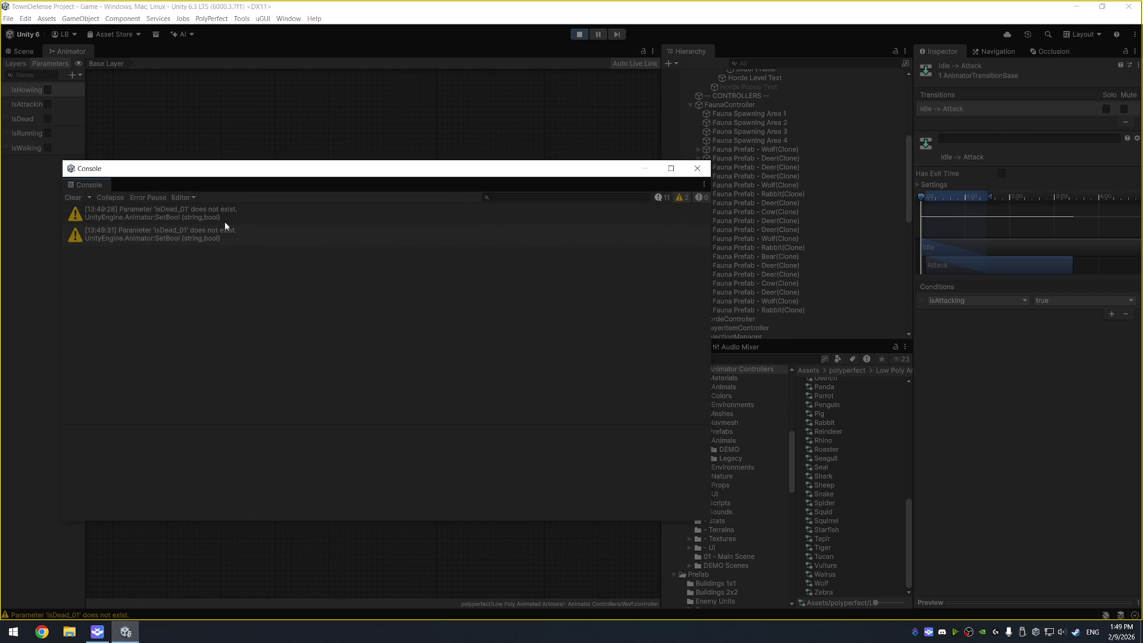
- Show the 'isDead_01' warning's stack trace, pointing to FaunaScript.PlayDeath at line 511
left_click(225, 215)
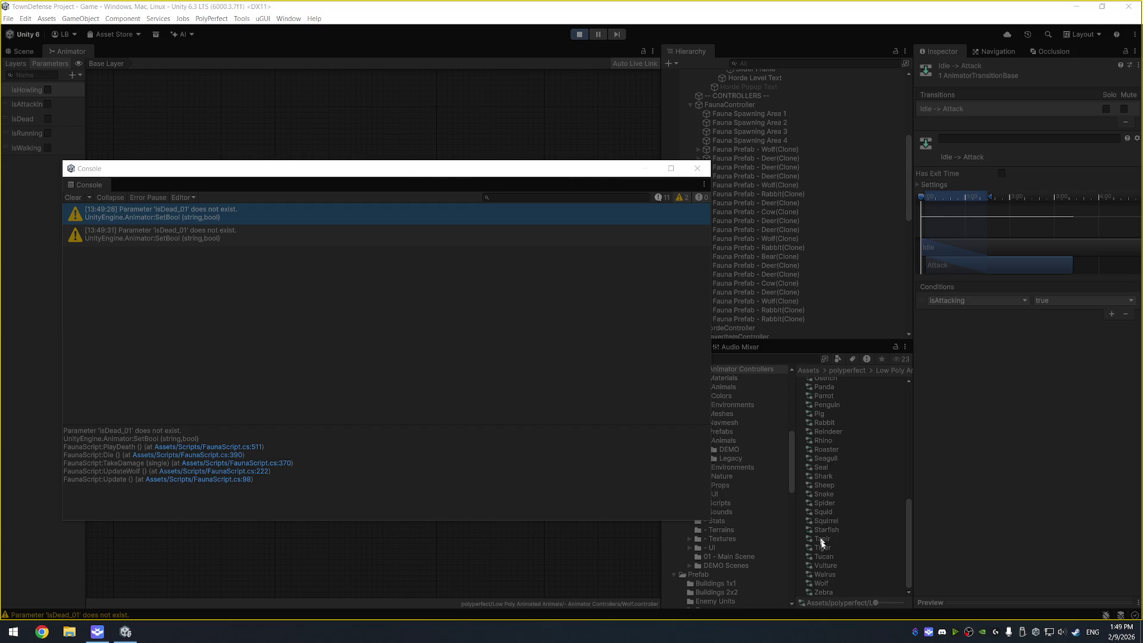
scroll(844, 566, "up", 3)
scroll(848, 499, "down", 3)
- Select the Rabbit controller, widen its Parameters list to show isDead_0 and isDead_1, and stop the game
left_click(848, 423)
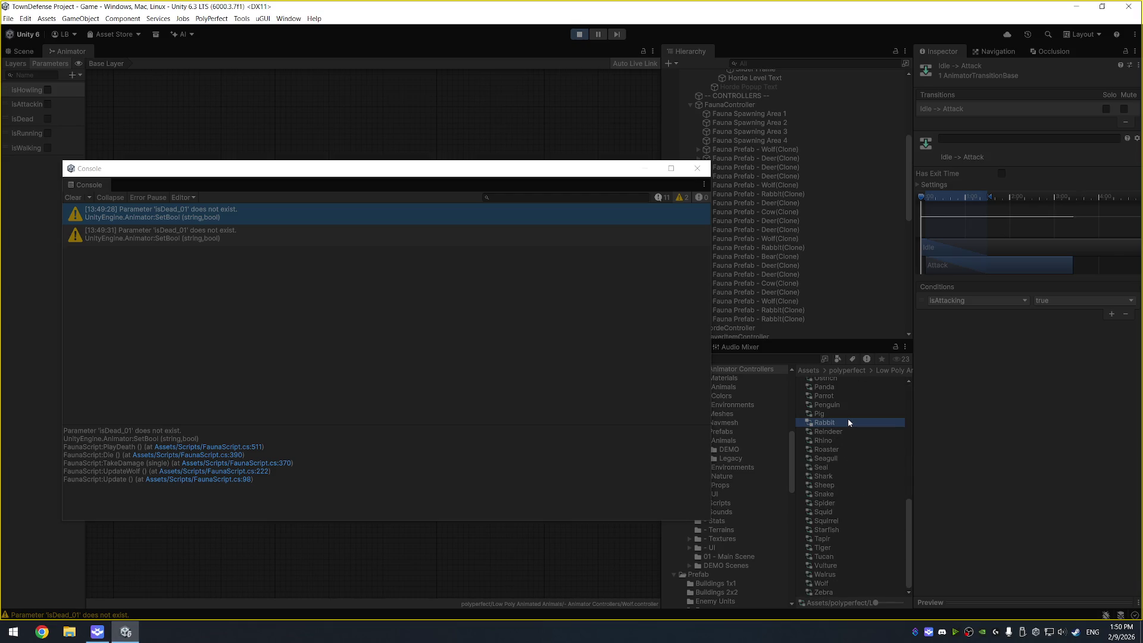
left_click_drag(170, 169, 236, 185)
left_click_drag(85, 97, 103, 98)
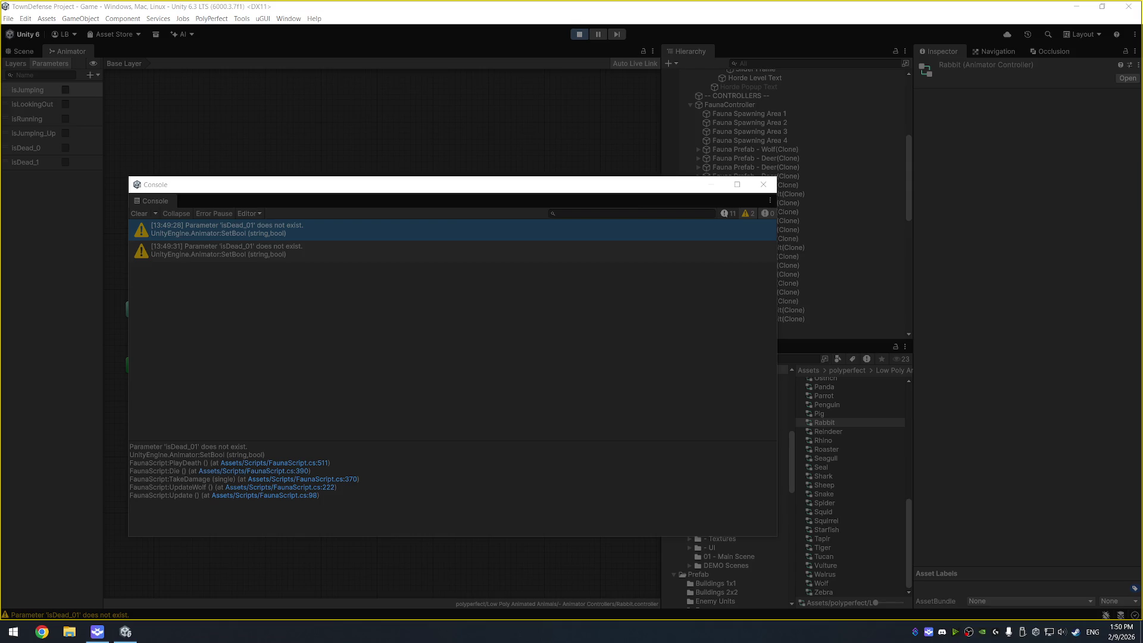
left_click(580, 35)
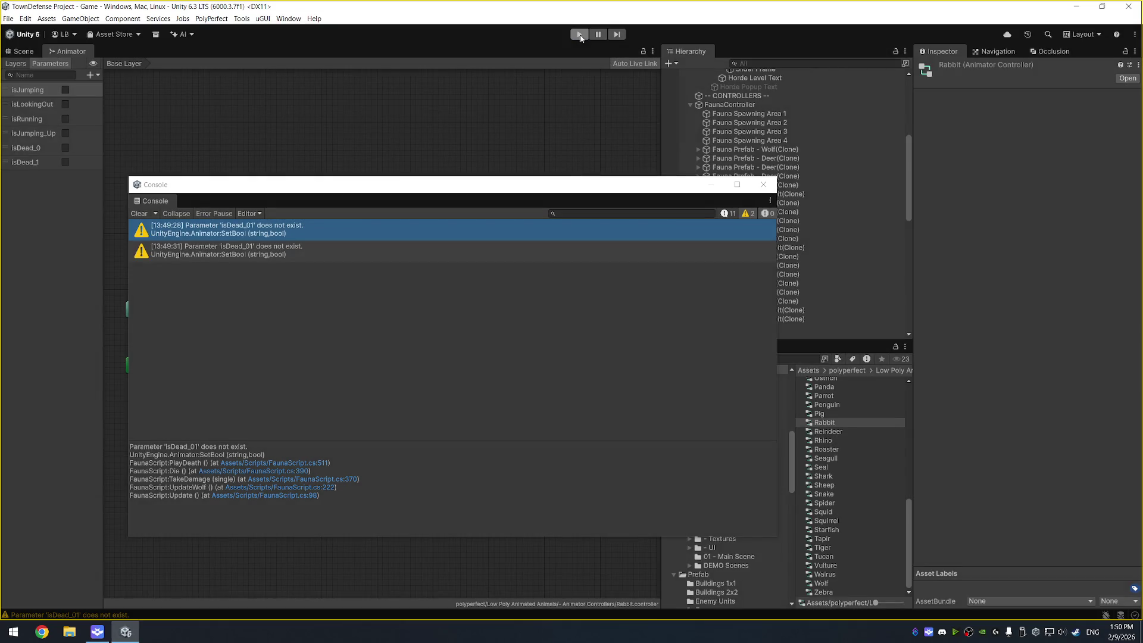
- Rerun the game so the Console shows CS0618 FindObjectsOfType and CS0414 unused-field warnings
left_click(580, 35)
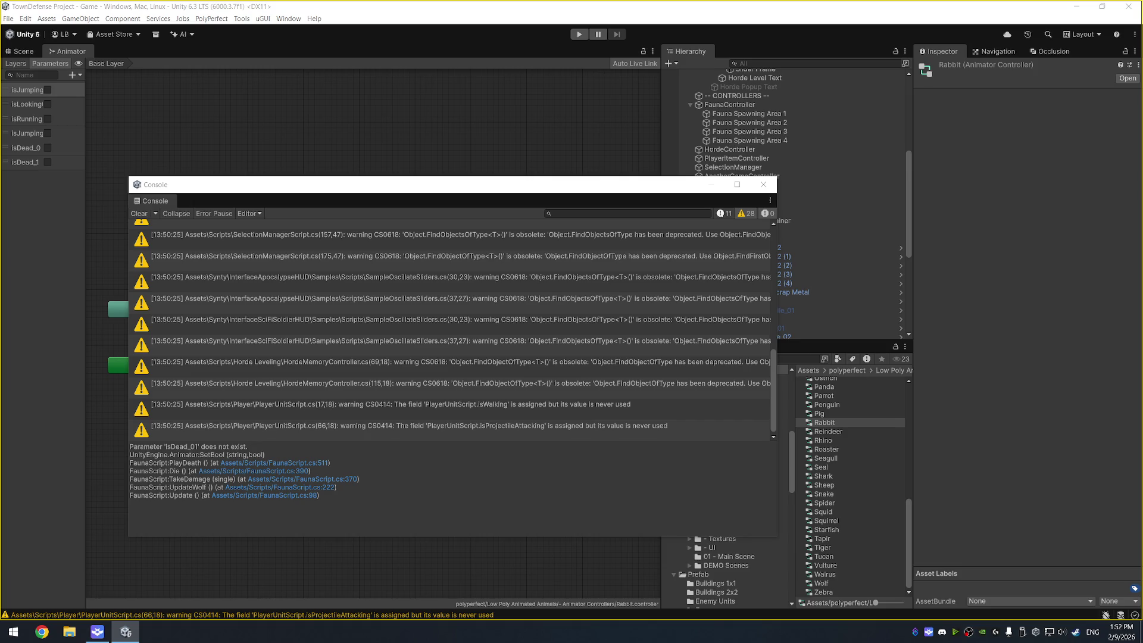
- Replay the game with the Console at 0 warnings, then launch Task Manager from the taskbar
left_click(579, 34)
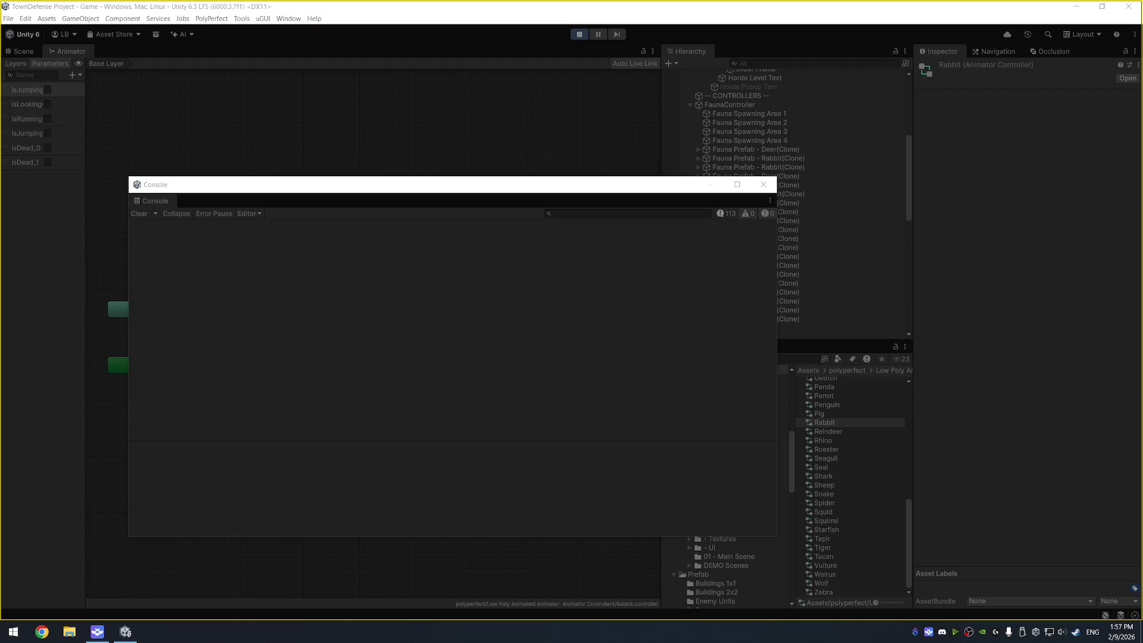
right_click(418, 637)
left_click(494, 586)
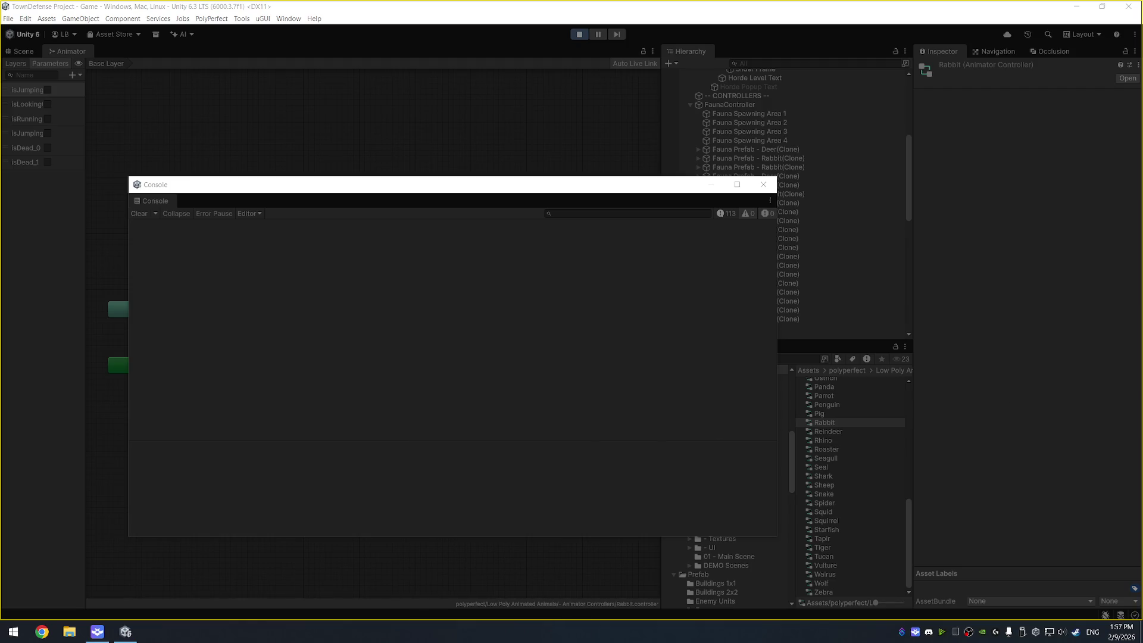